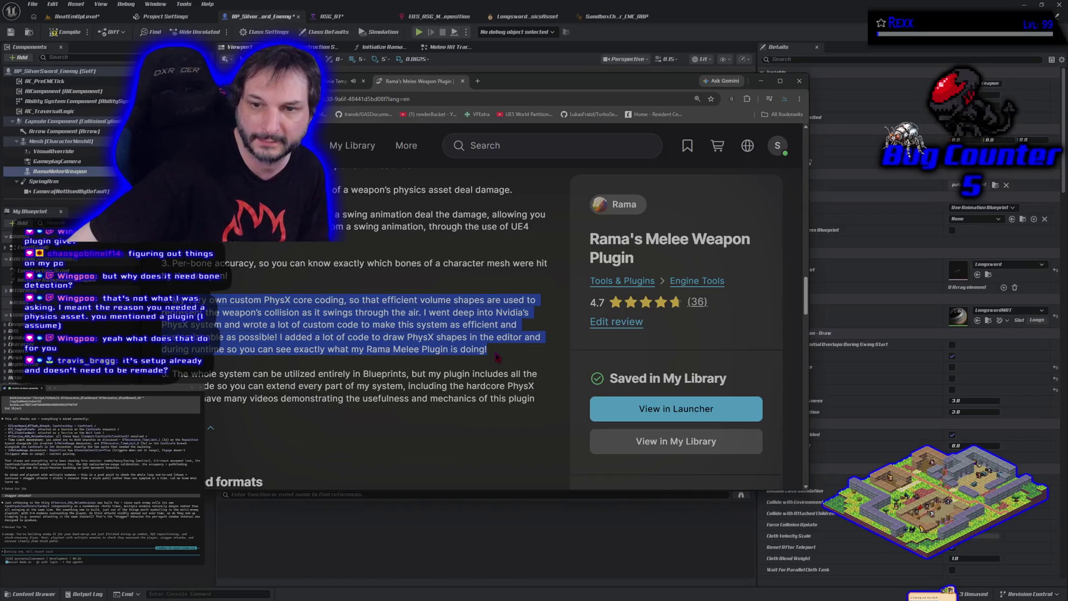
# - Clear the highlighted description text in the browser and scroll through the page
pyautogui.click(497, 356)
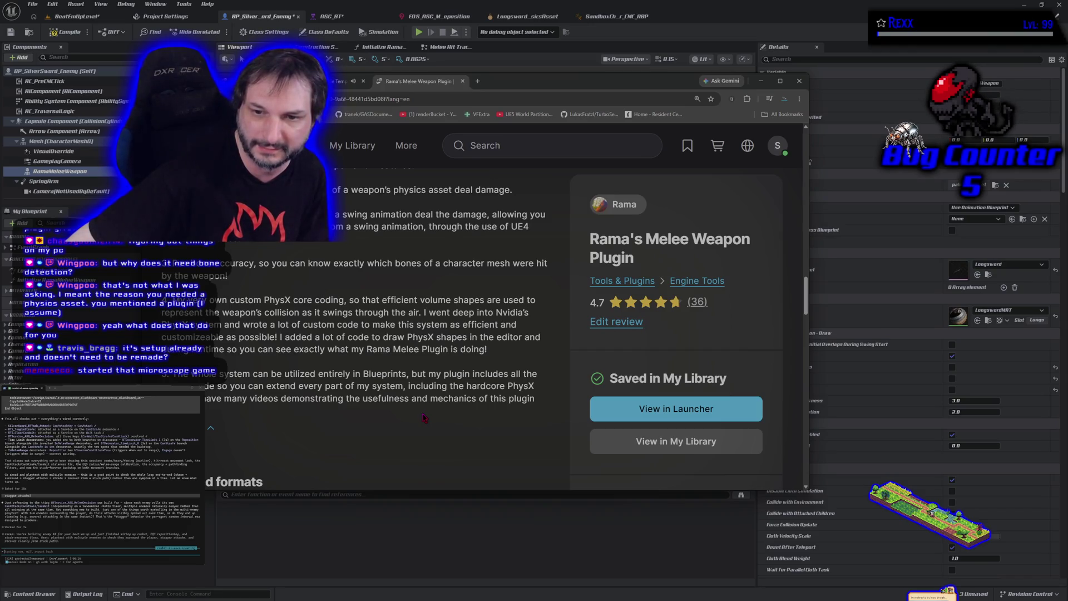
pyautogui.scroll(-2, 425, 418)
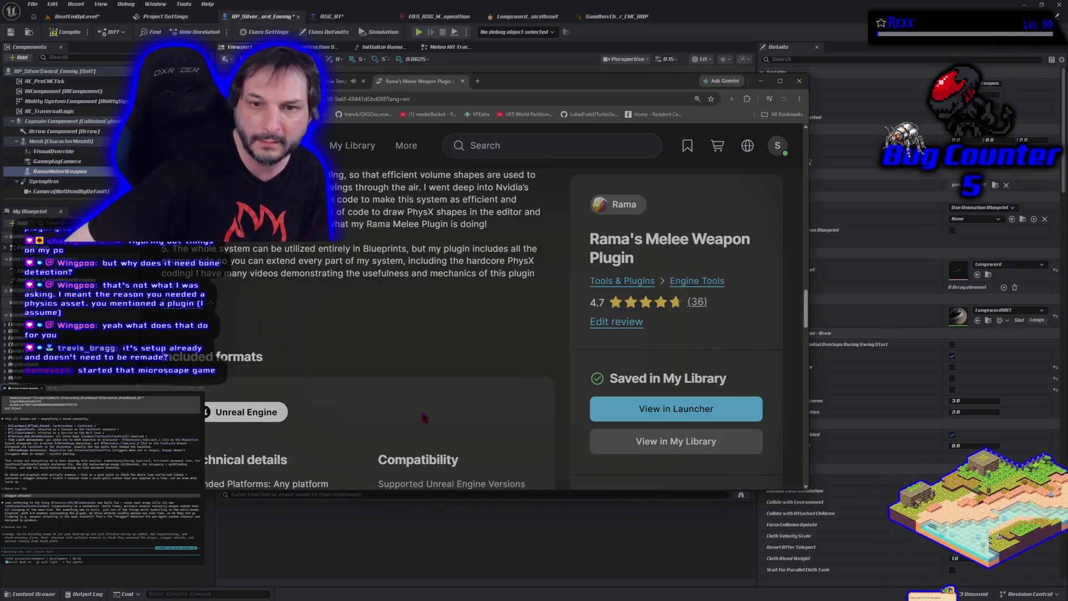
pyautogui.scroll(4, 399, 341)
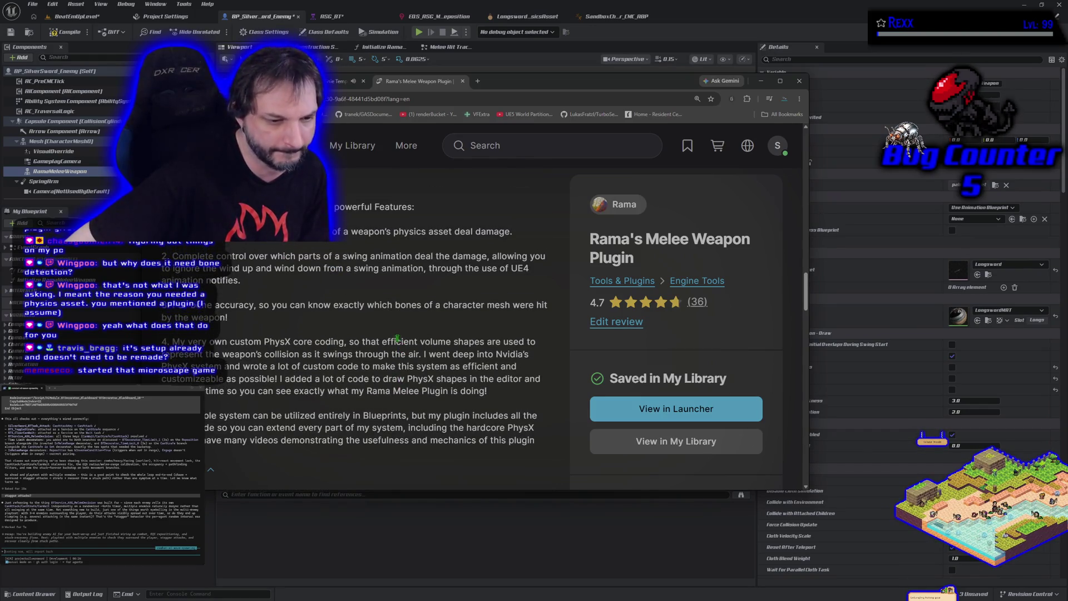
pyautogui.scroll(-3, 398, 339)
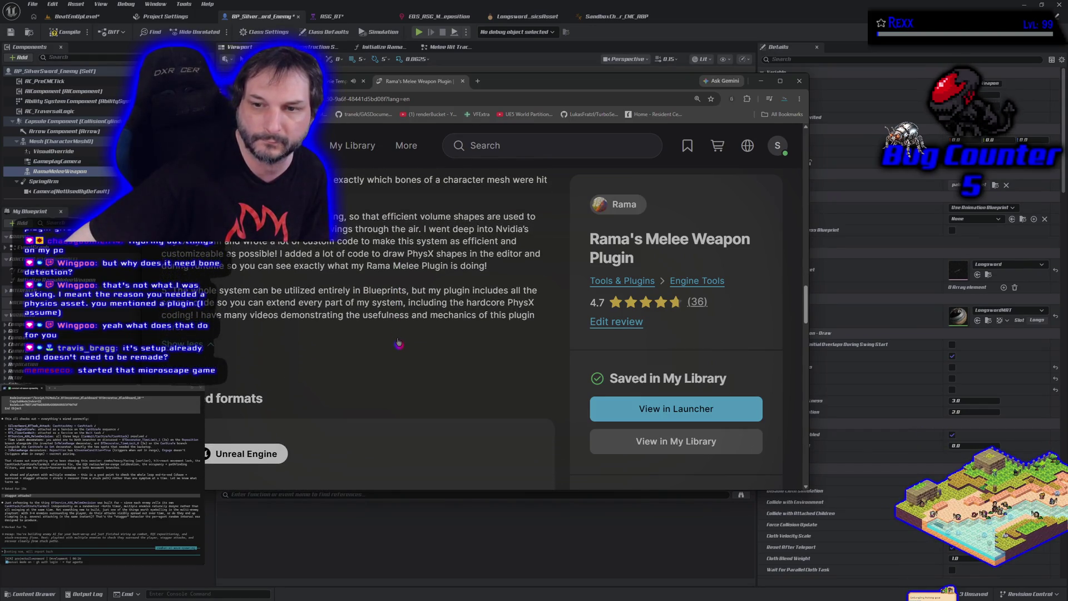
pyautogui.scroll(5, 398, 341)
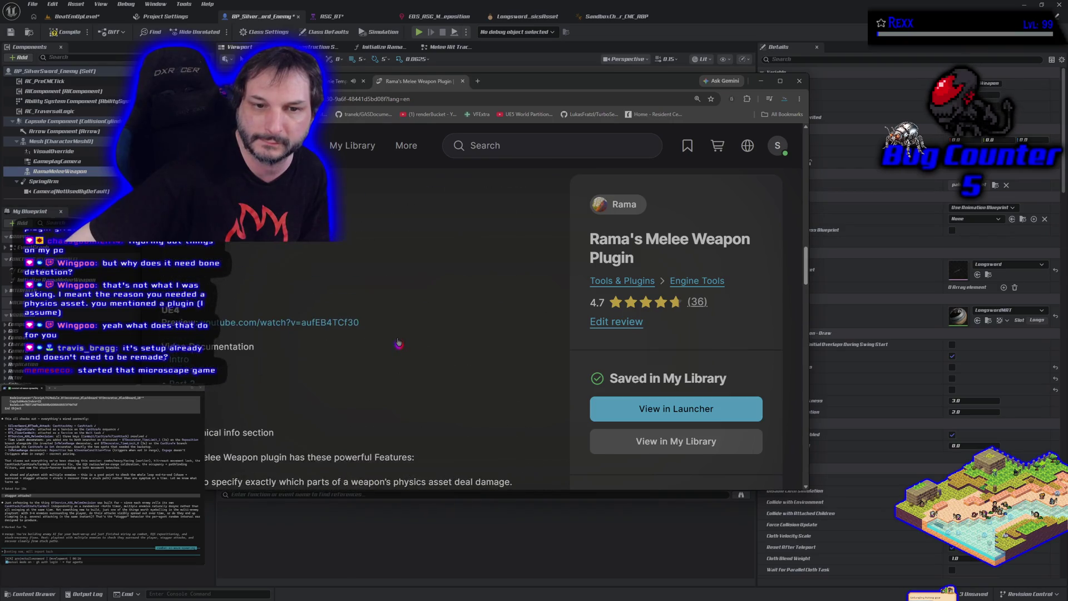
pyautogui.scroll(10, 398, 341)
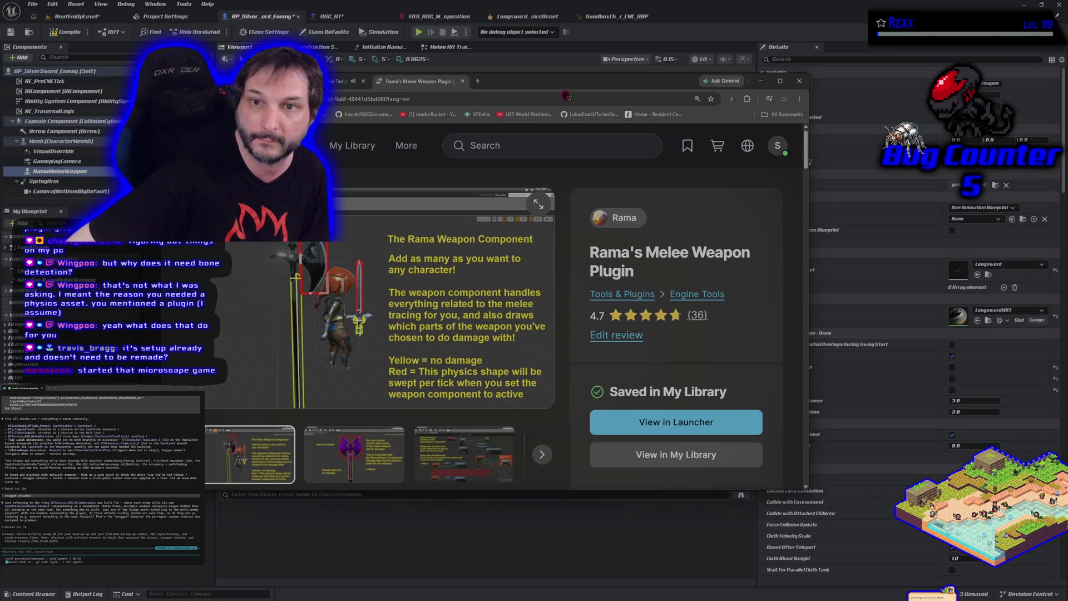
# - Turn off Draw Shapes on the enemy sword's melee weapon, then compile and save the blueprint
pyautogui.hotkey('alt', 'Tab')
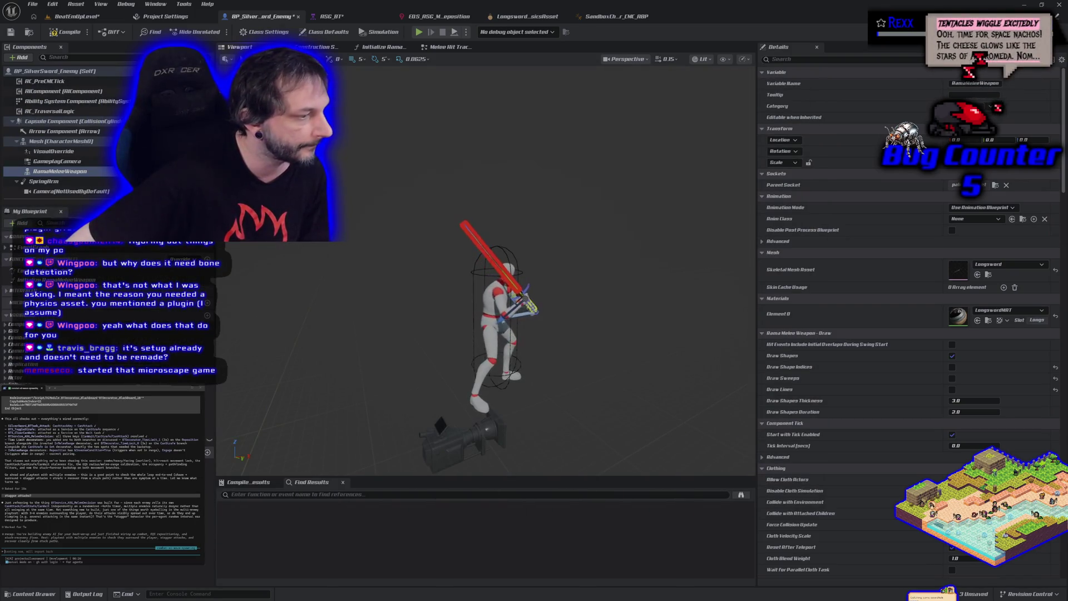
pyautogui.click(952, 357)
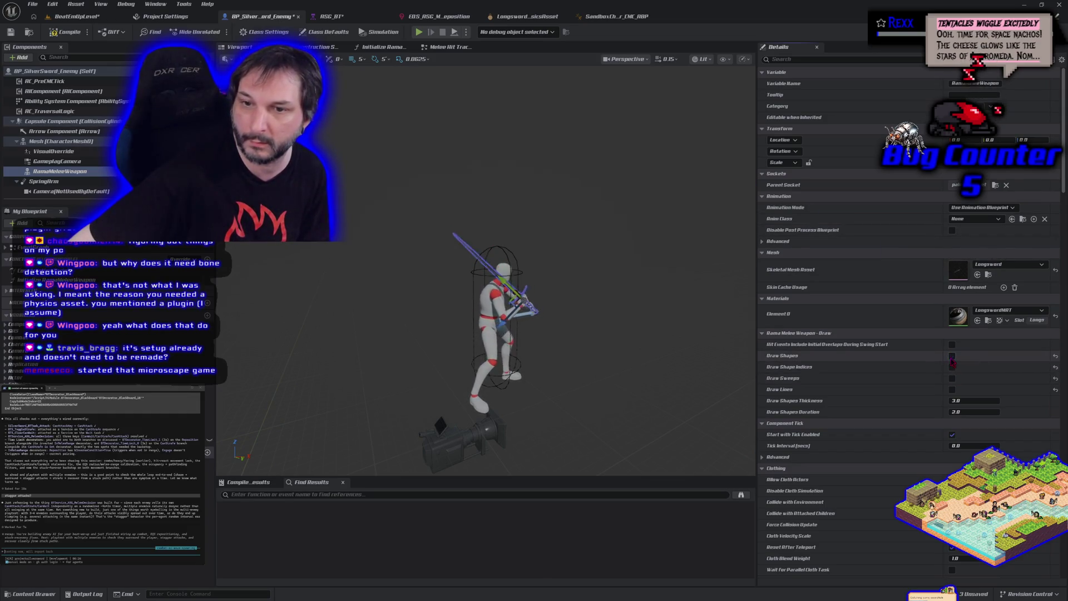
pyautogui.click(66, 33)
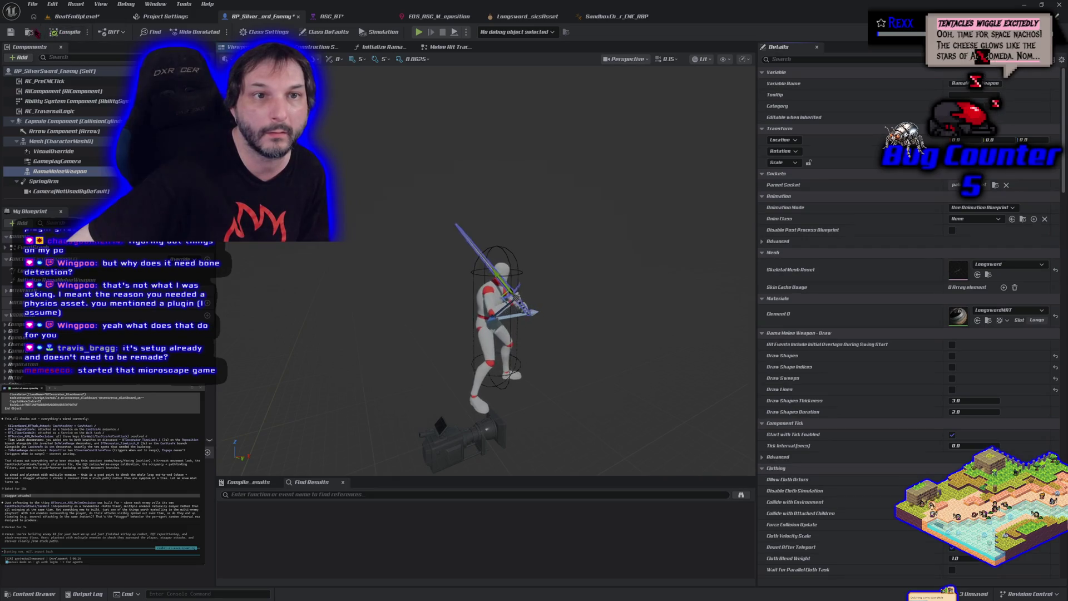
pyautogui.click(11, 32)
pyautogui.click(33, 4)
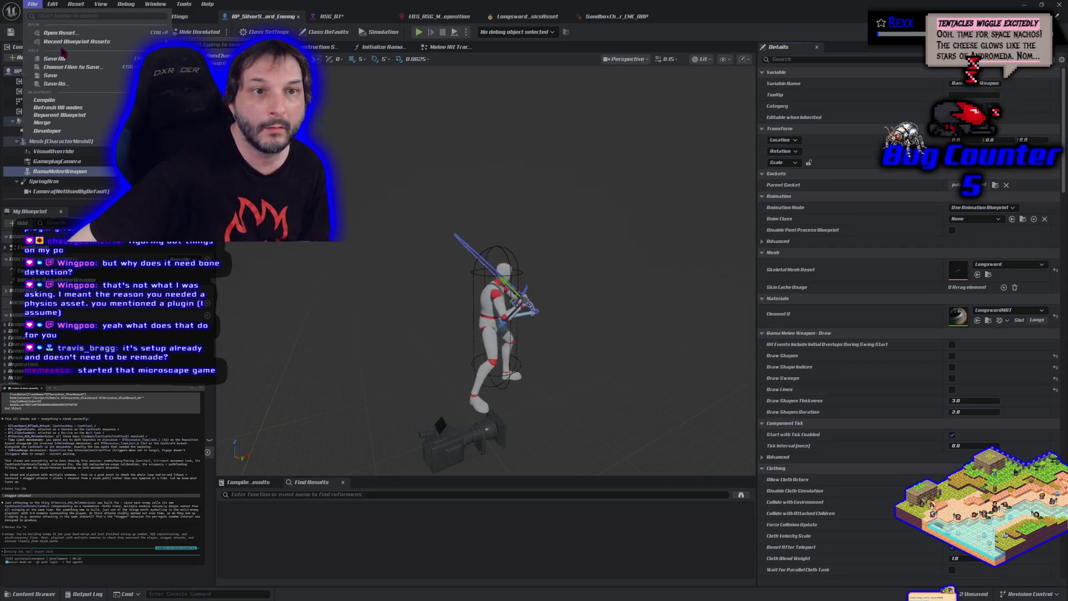
pyautogui.press('Escape')
pyautogui.click(87, 17)
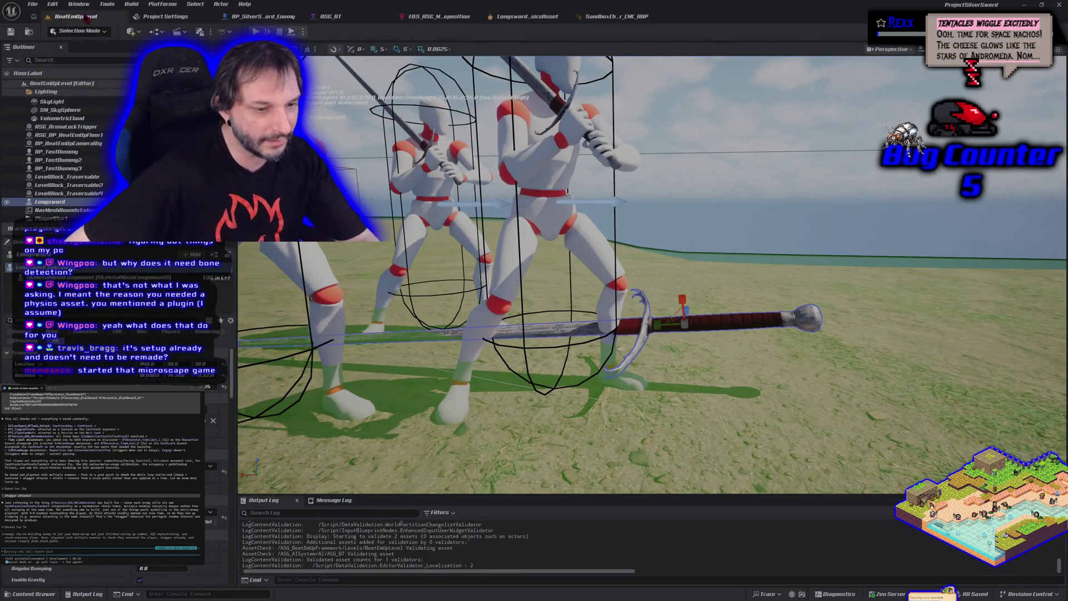
# - Frame and delete the stray Longsword actor in BeatEmUpLevel, then save the level
pyautogui.press('f')
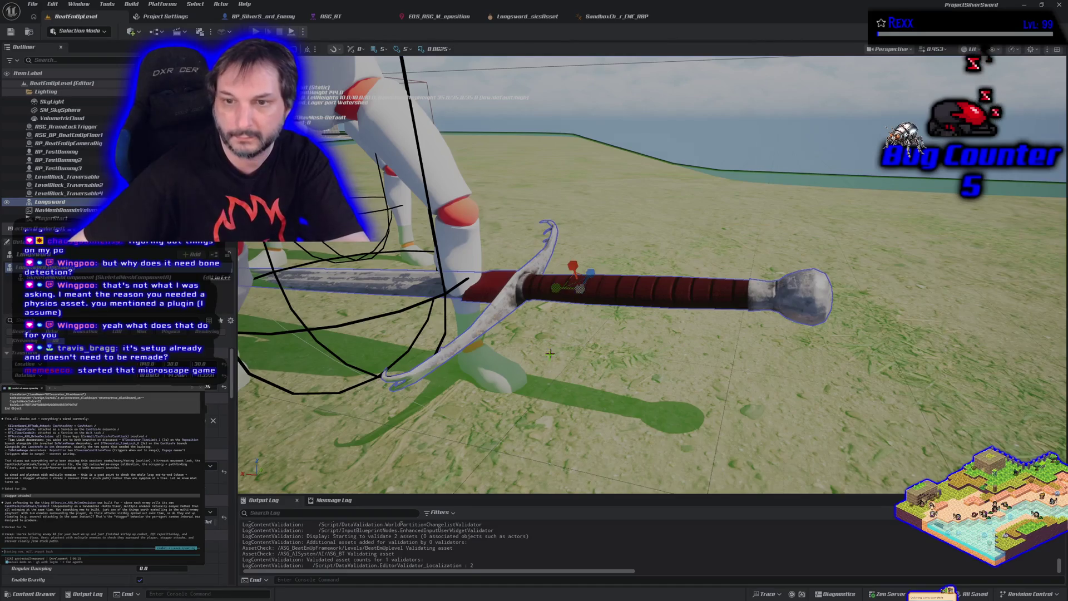
pyautogui.press('Delete')
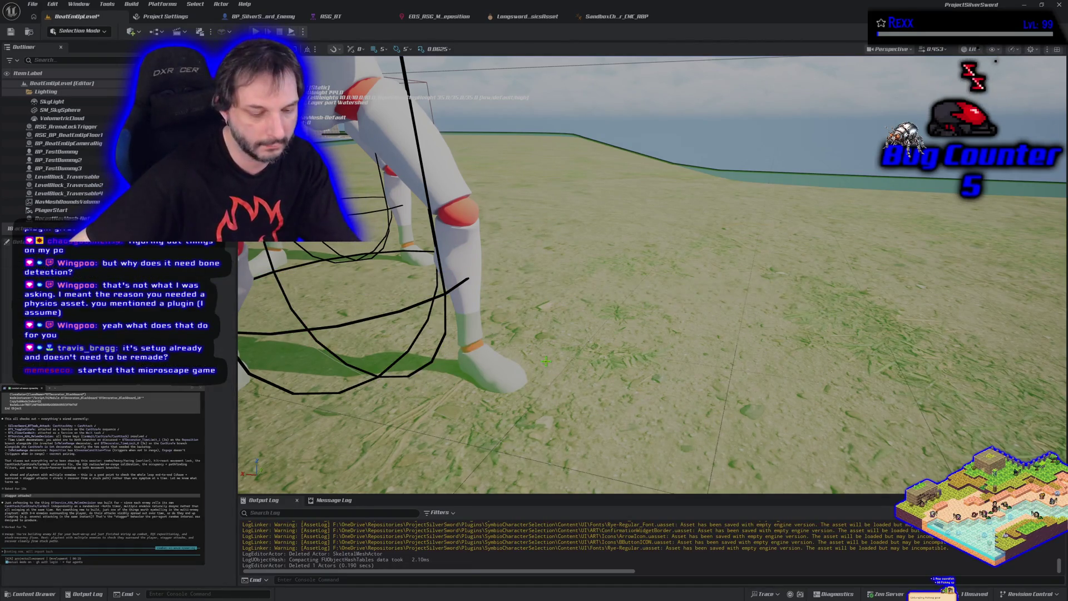
pyautogui.hotkey('ctrl', 's')
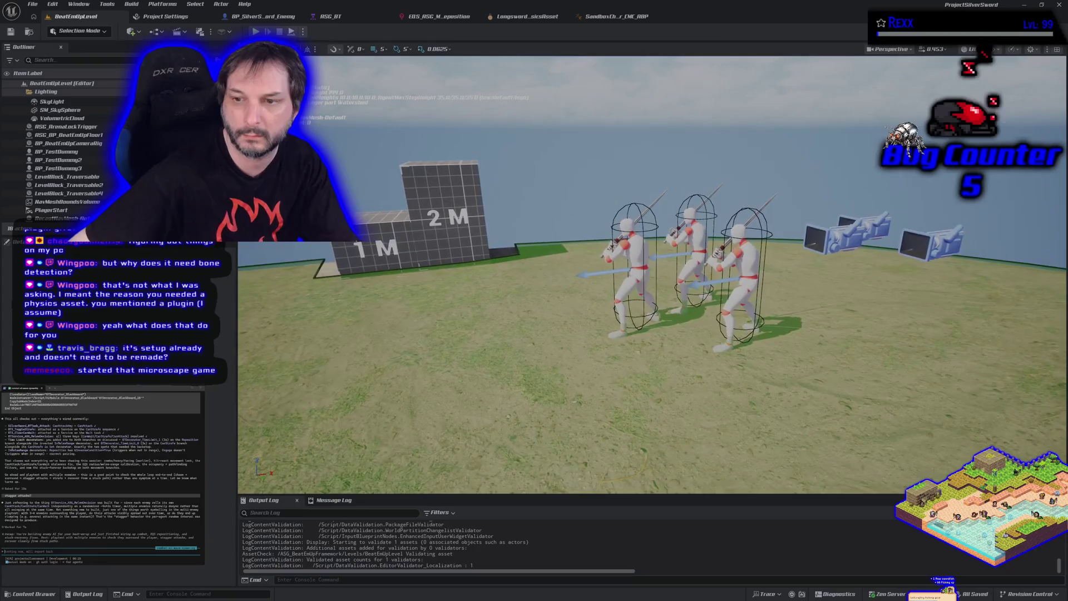
# - Open the Longsword skeletal mesh from ASG_Content/Meshes/Longsword, inspect its single bone, then close it
pyautogui.click(537, 18)
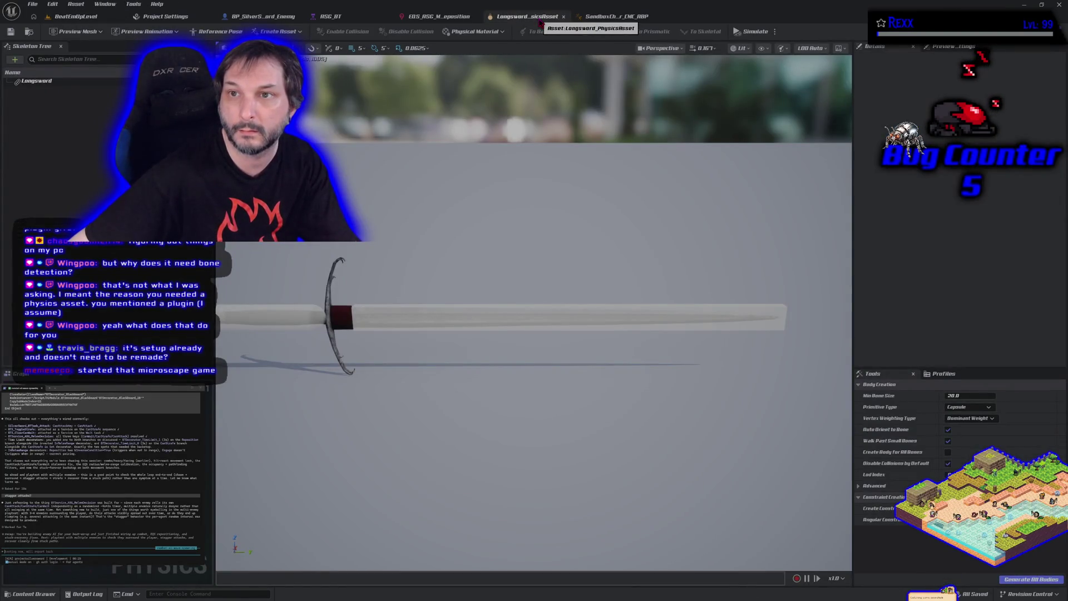
pyautogui.click(615, 16)
pyautogui.click(31, 594)
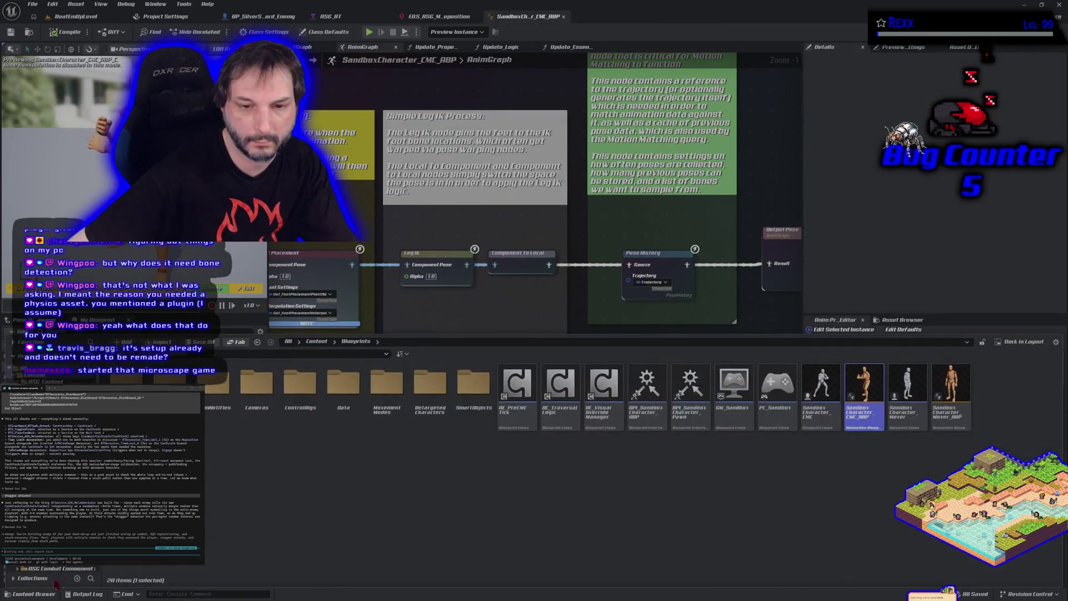
pyautogui.click(50, 500)
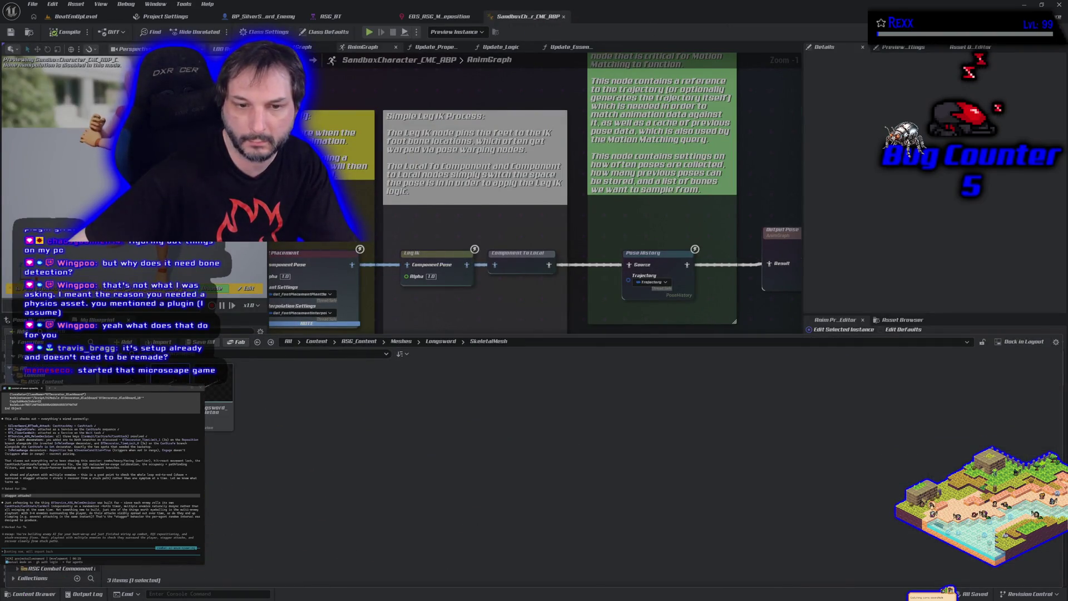
pyautogui.doubleClick(128, 404)
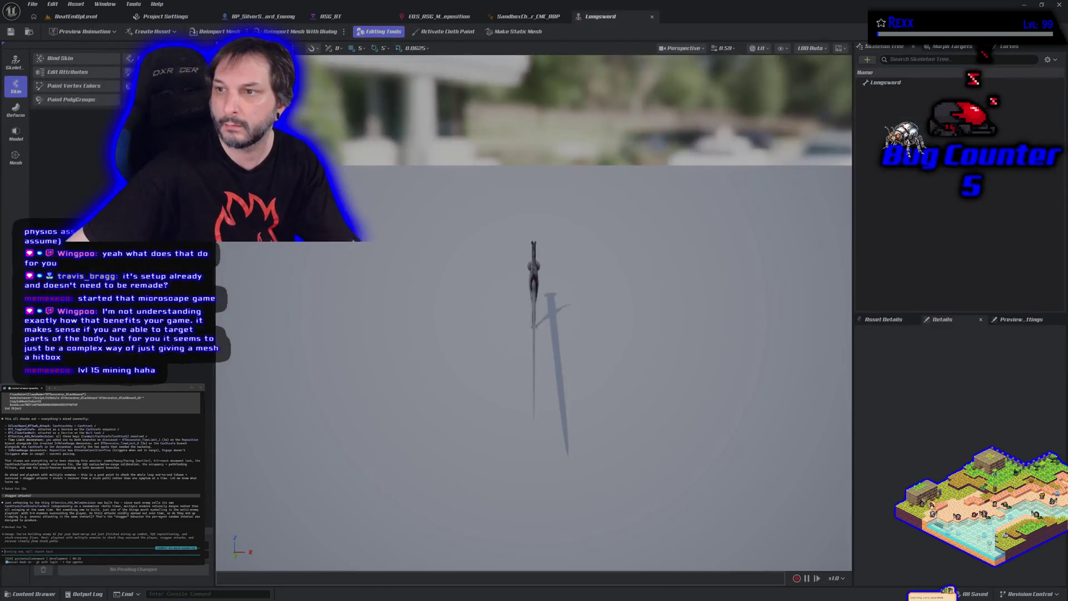
pyautogui.click(886, 82)
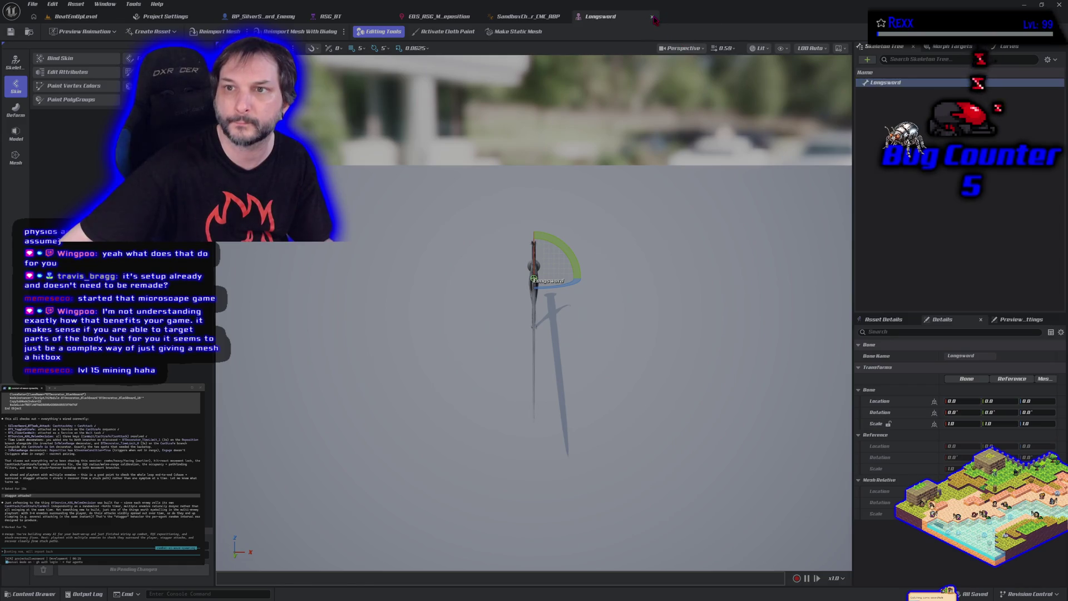
pyautogui.click(652, 16)
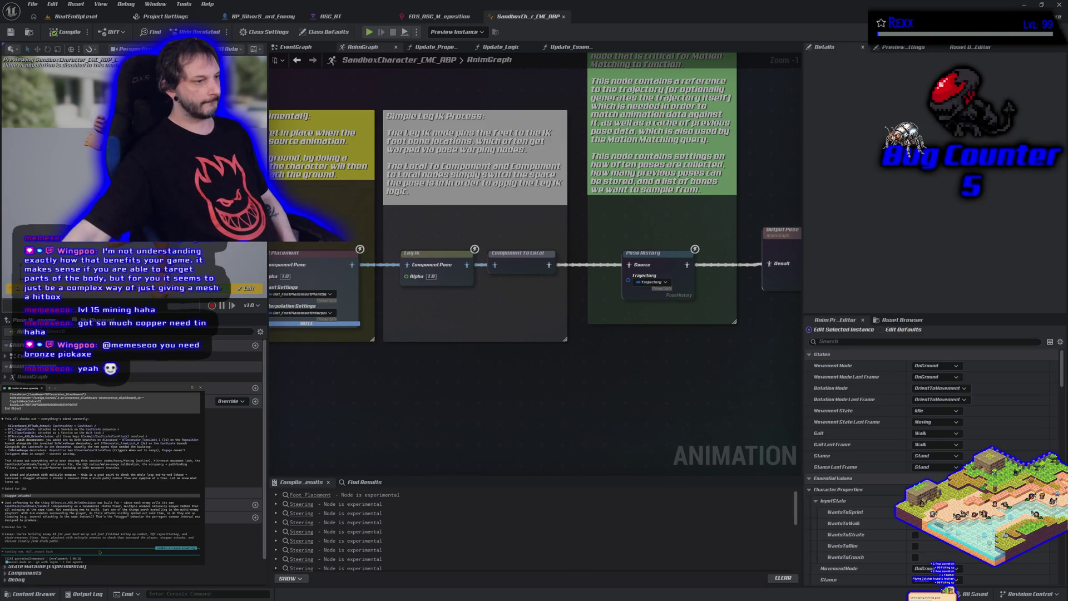
# - Run a quick playtest of BeatEmUpLevel to check the sword enemies
pyautogui.click(99, 18)
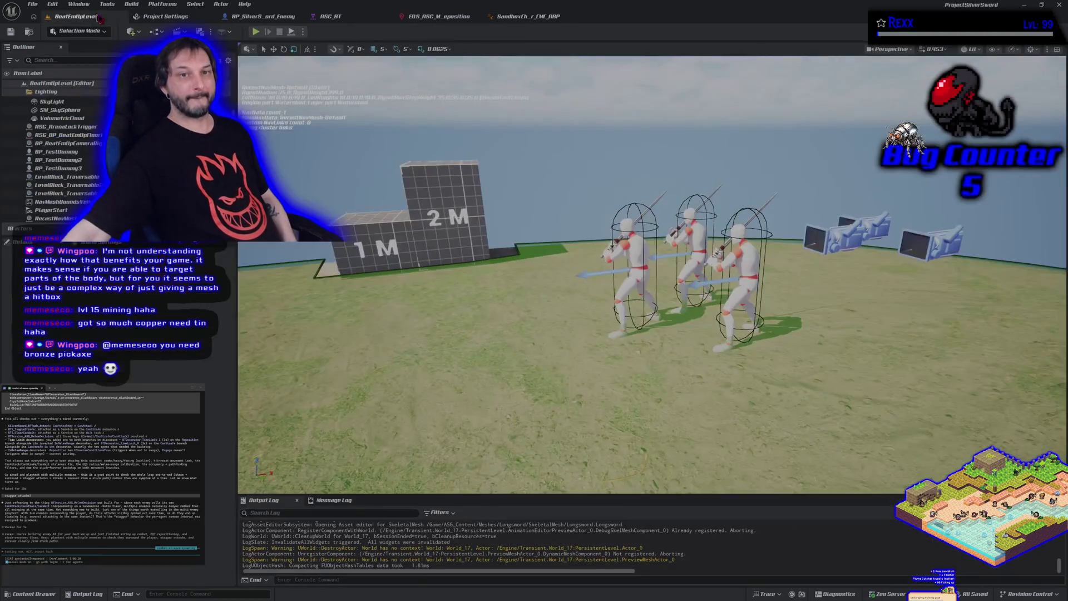
pyautogui.click(257, 32)
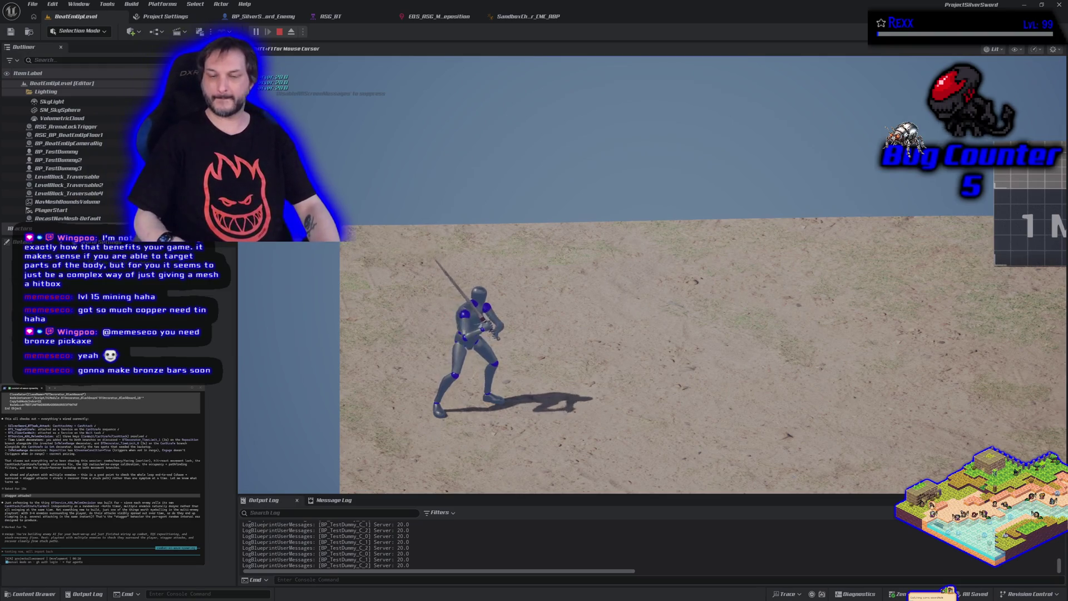
pyautogui.press('Escape')
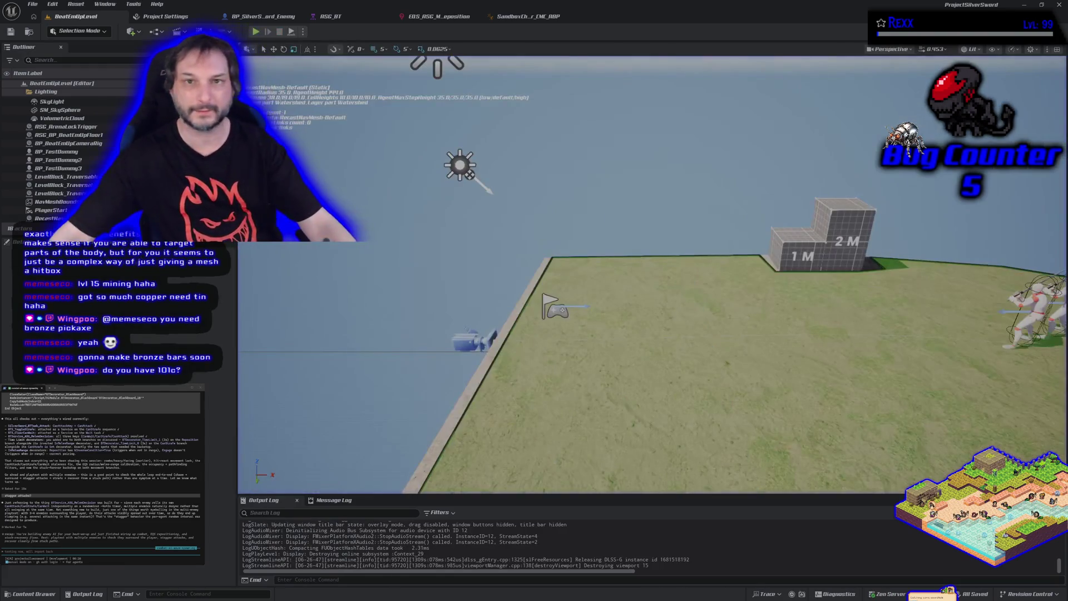
# - Wire the Combat branch into the Selector of the ASG_BT behavior tree and save it
pyautogui.click(331, 16)
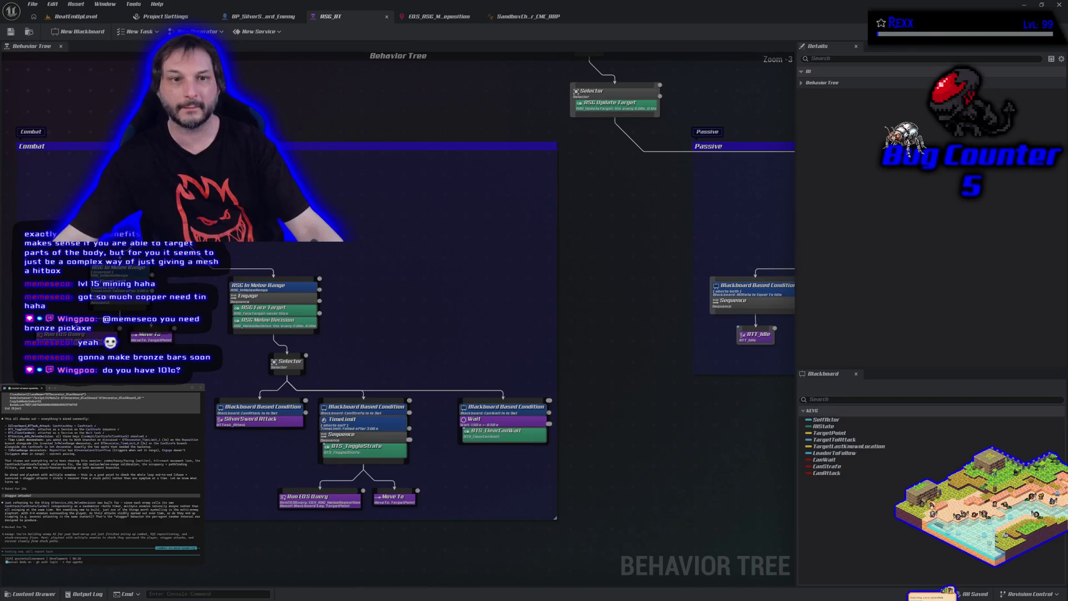
pyautogui.moveTo(261, 153); pyautogui.dragTo(594, 117)
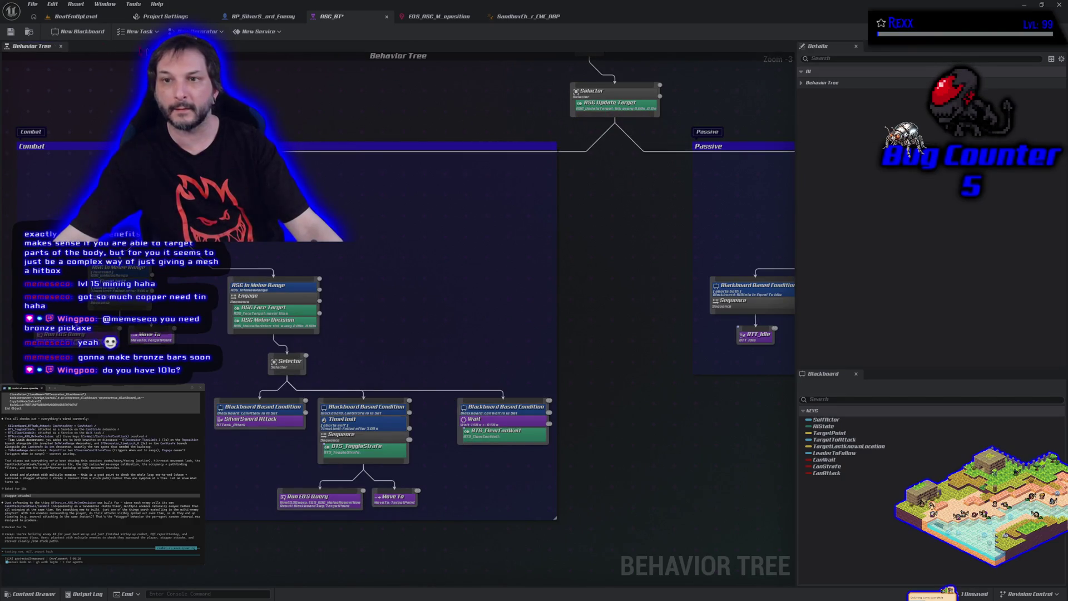
pyautogui.click(11, 32)
# - Playtest the level again, watching the three dummies swing swords at the player
pyautogui.click(89, 16)
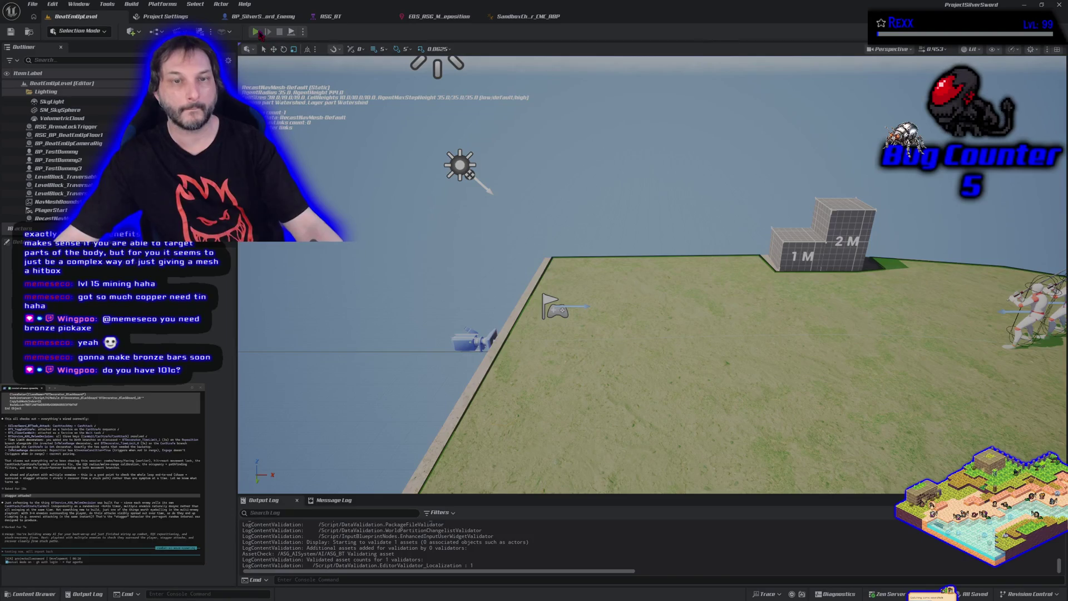
pyautogui.click(257, 33)
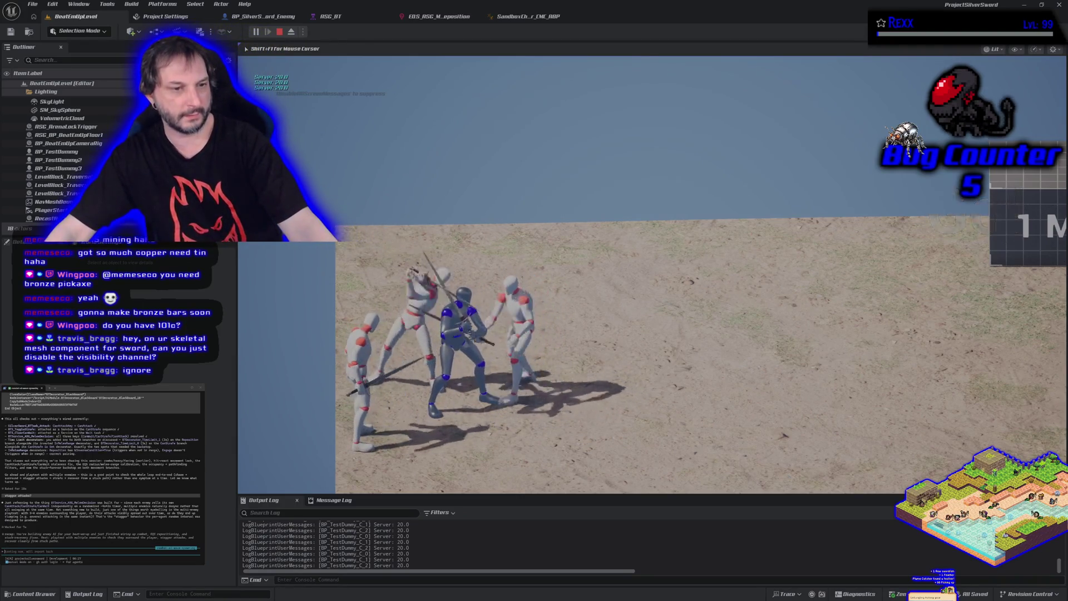
pyautogui.press('Escape')
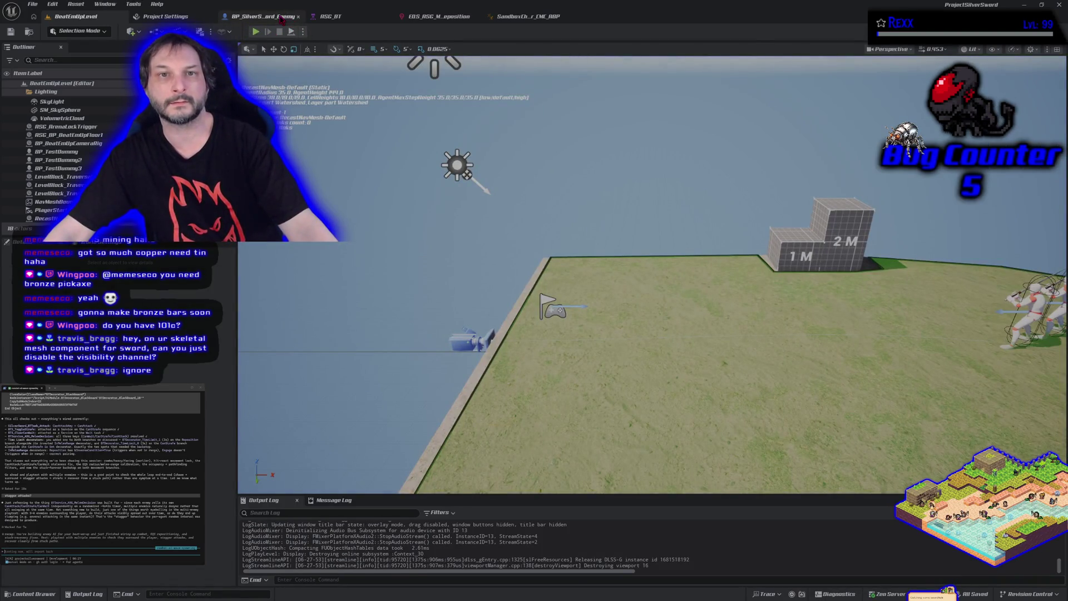
# - Open the SandboxCharacter_CMC_Player blueprint from the Characters folder
pyautogui.click(262, 17)
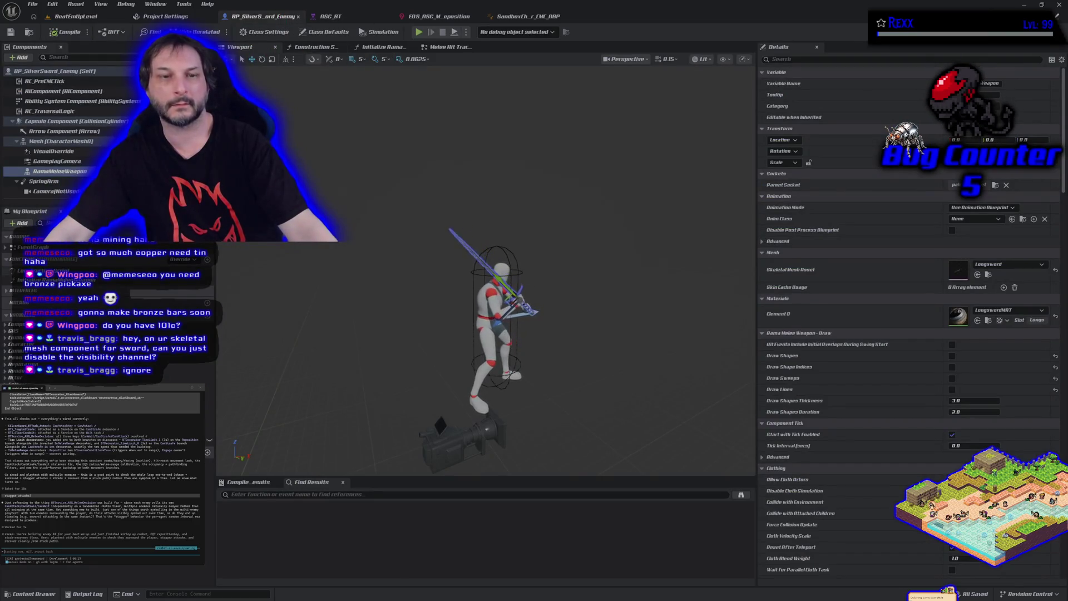
pyautogui.hotkey('ctrl', 'space')
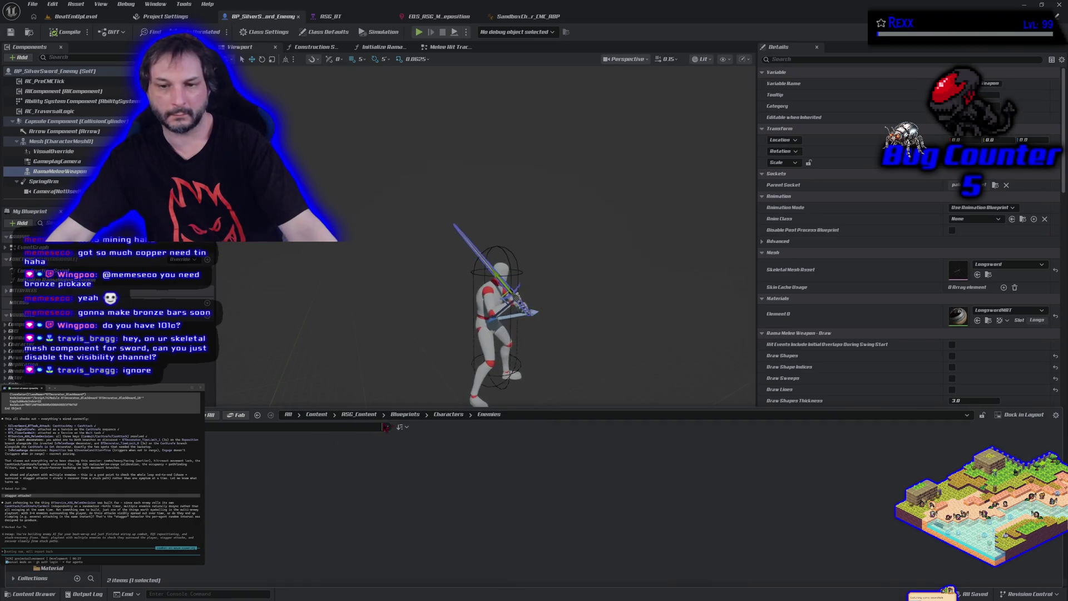
pyautogui.click(445, 414)
pyautogui.click(343, 495)
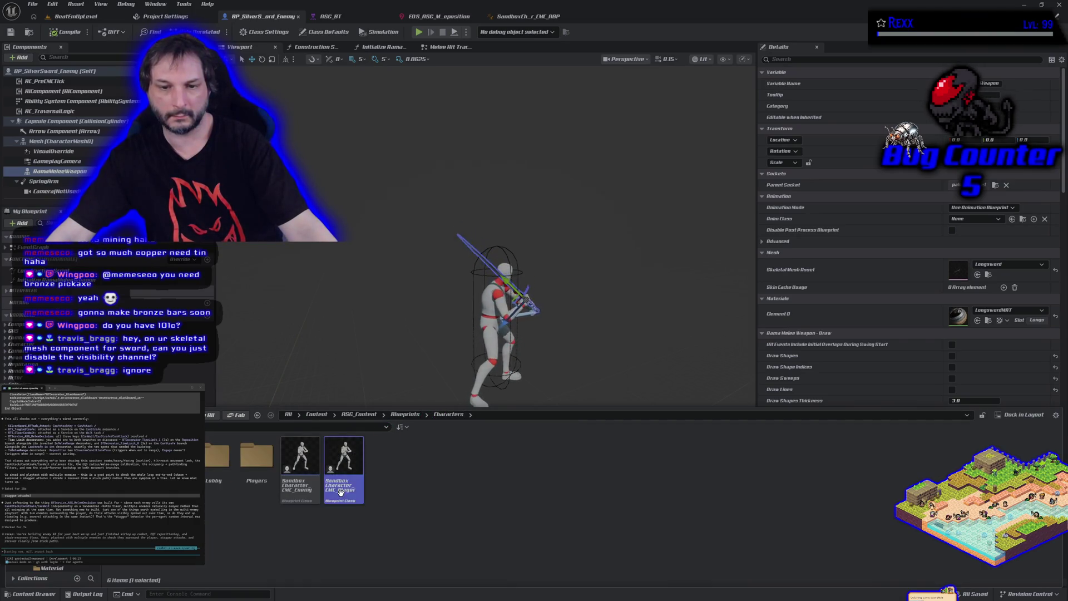
pyautogui.doubleClick(343, 473)
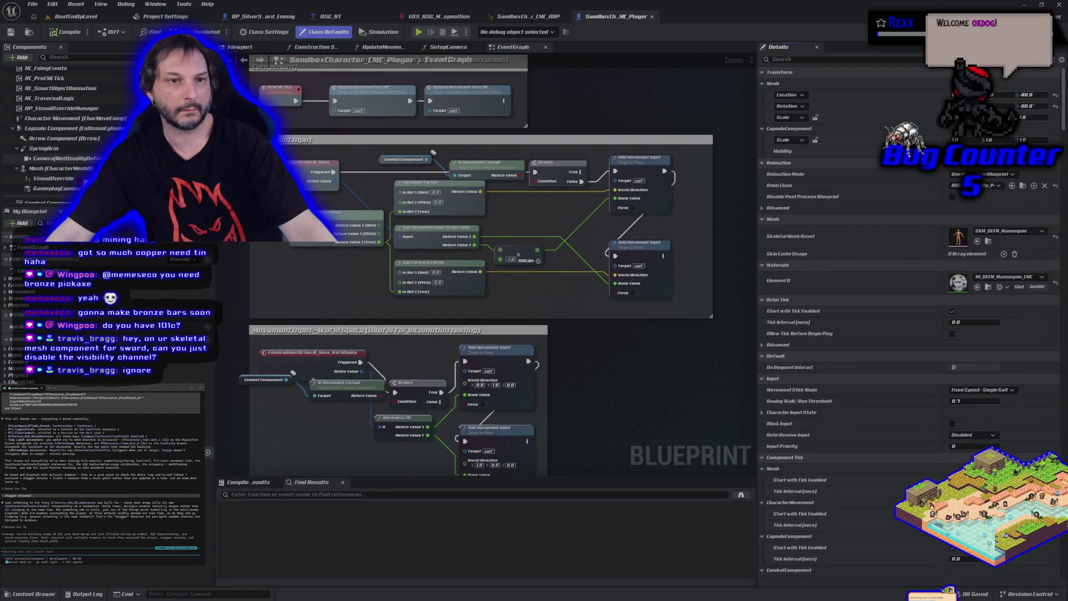
pyautogui.moveTo(81, 159)
pyautogui.mouseDown()
pyautogui.moveTo(75, 131)
pyautogui.moveTo(71, 144)
pyautogui.mouseUp()
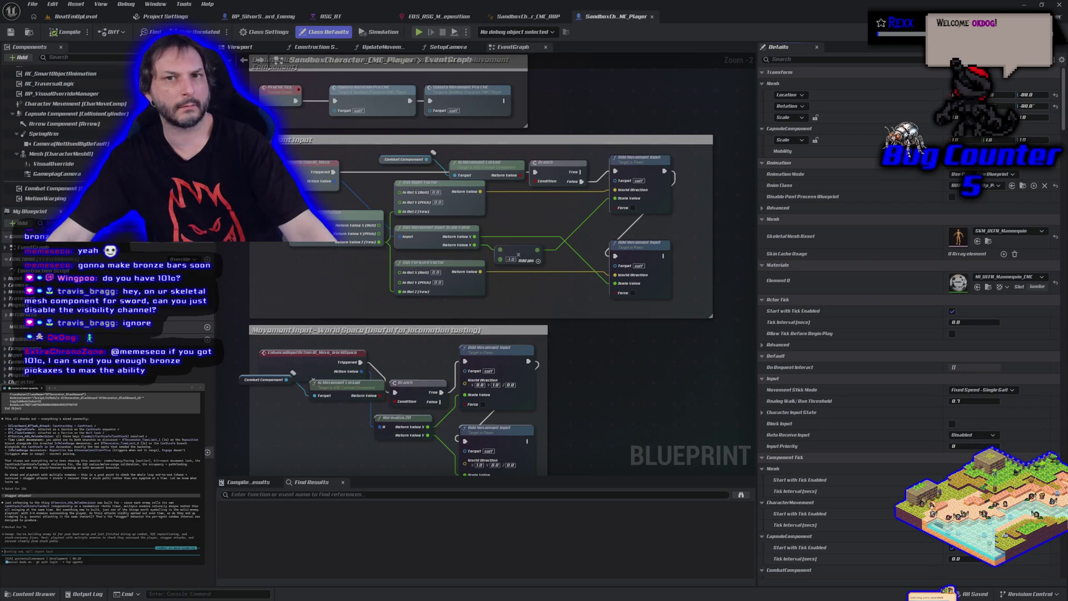
# - Close SandboxCharacter_CMC_Player and open BP_SilverSword_Player from the Players folder
pyautogui.middleClick(619, 17)
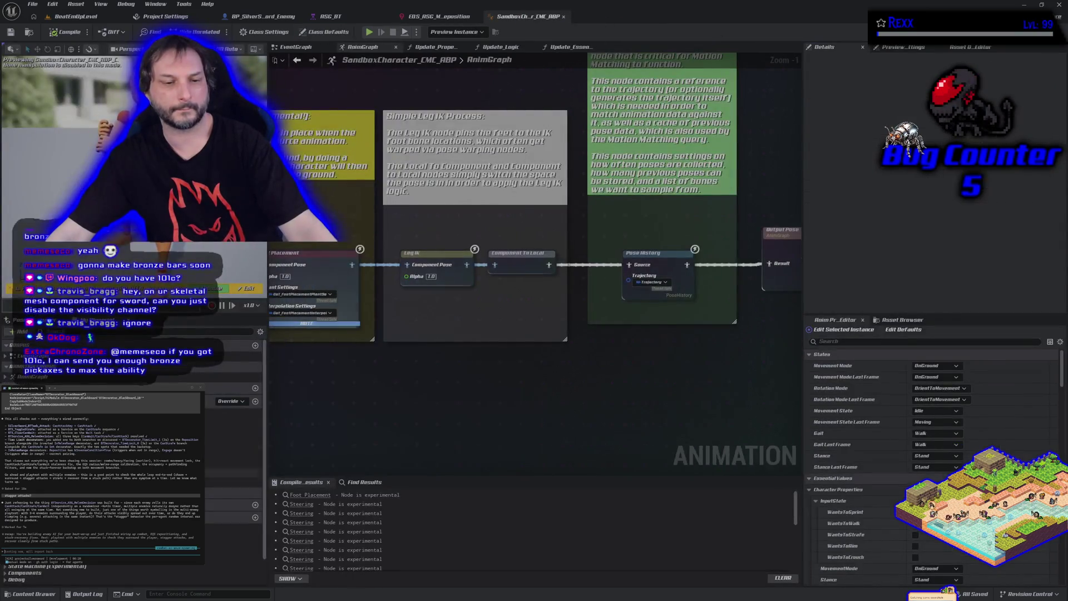
pyautogui.hotkey('ctrl', 'space')
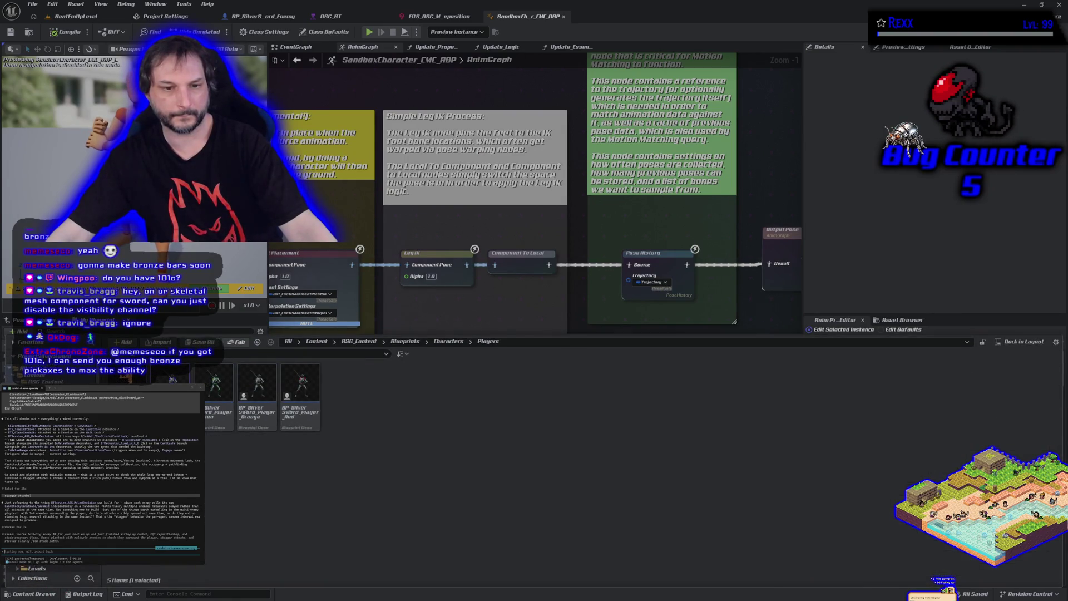
pyautogui.doubleClick(127, 384)
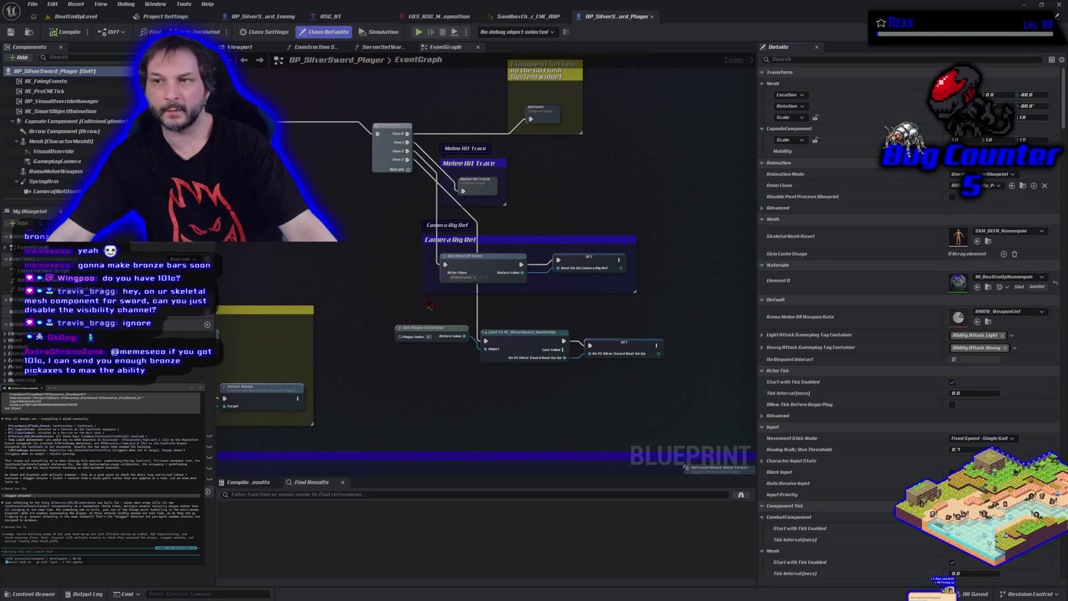
# - Set the player's RamaMeleeWeapon collision trace response for Visibility to Ignore
pyautogui.click(61, 172)
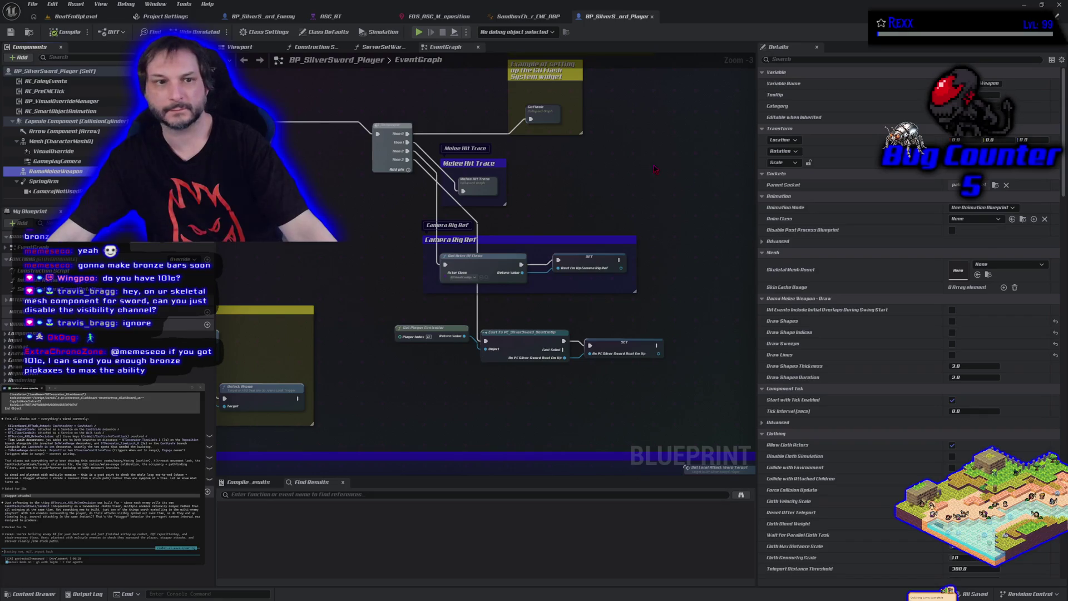
pyautogui.scroll(-5, 858, 180)
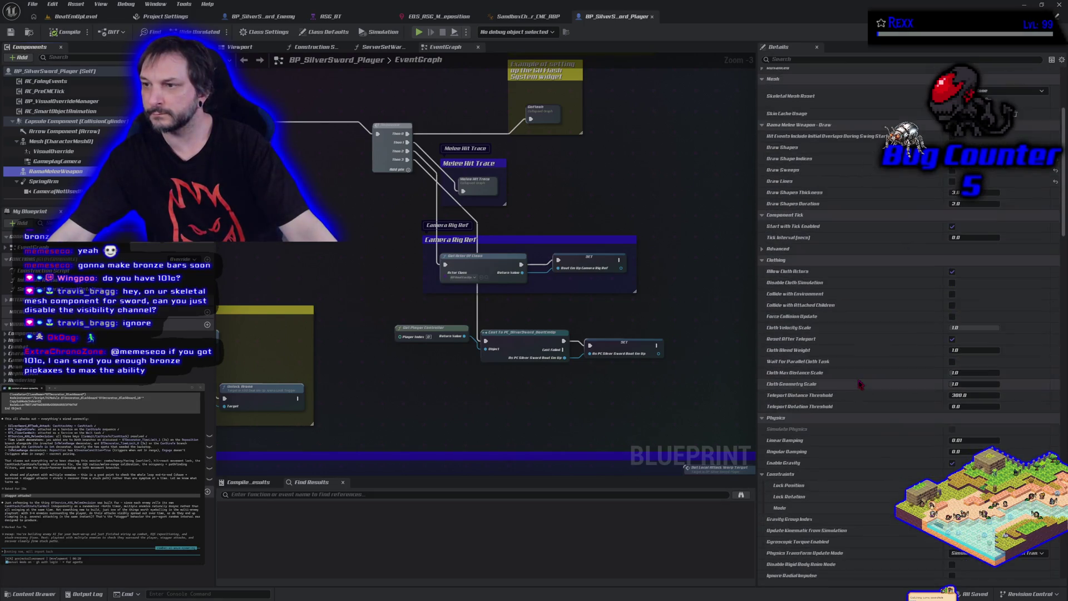
pyautogui.scroll(-15, 1045, 577)
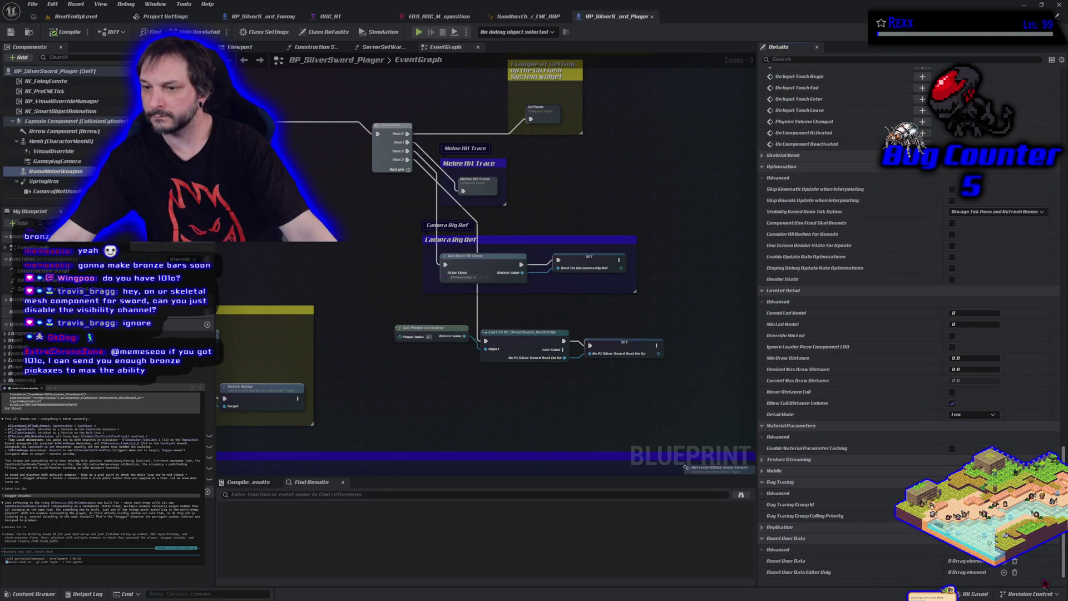
pyautogui.scroll(10, 910, 455)
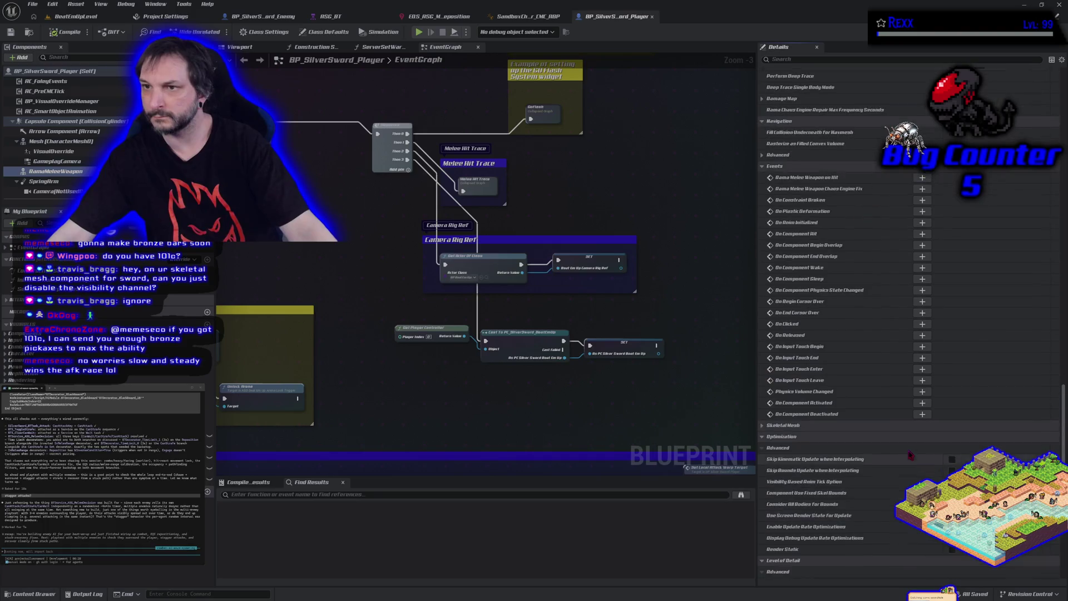
pyautogui.scroll(10, 910, 456)
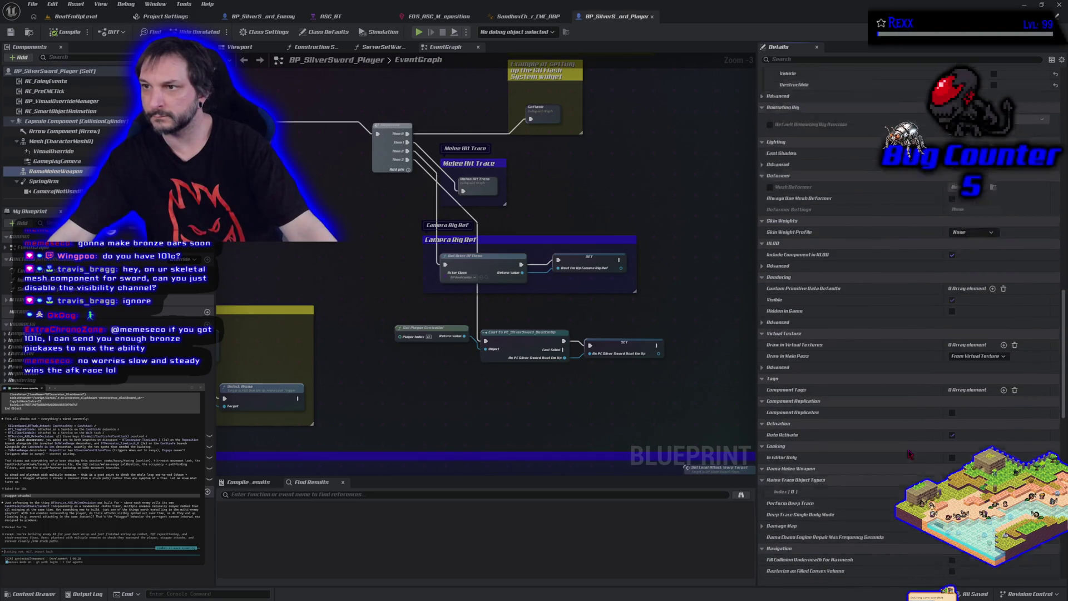
pyautogui.scroll(8, 910, 455)
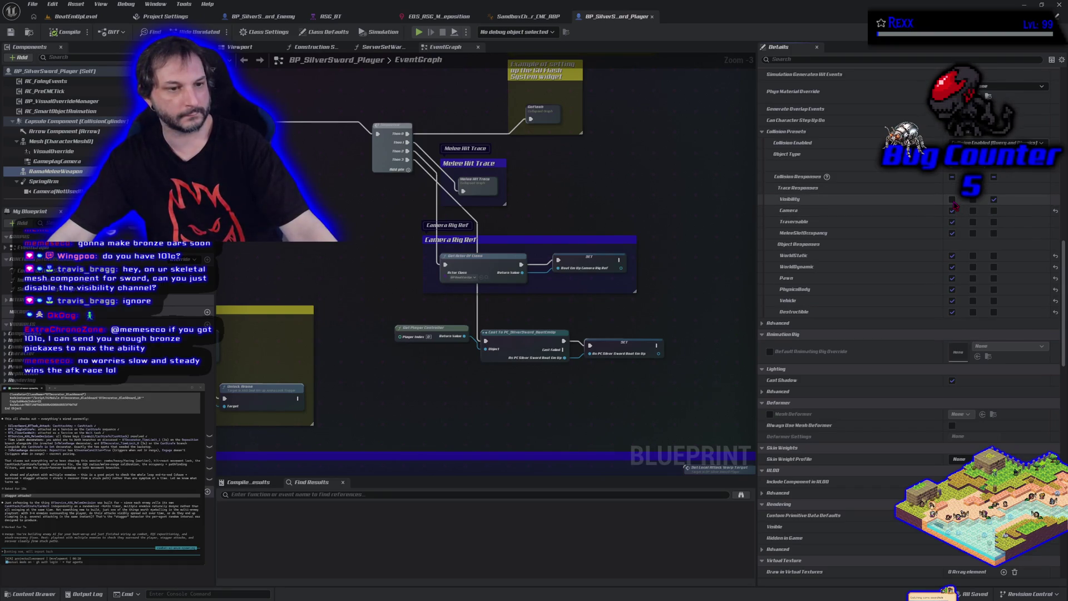
pyautogui.click(953, 201)
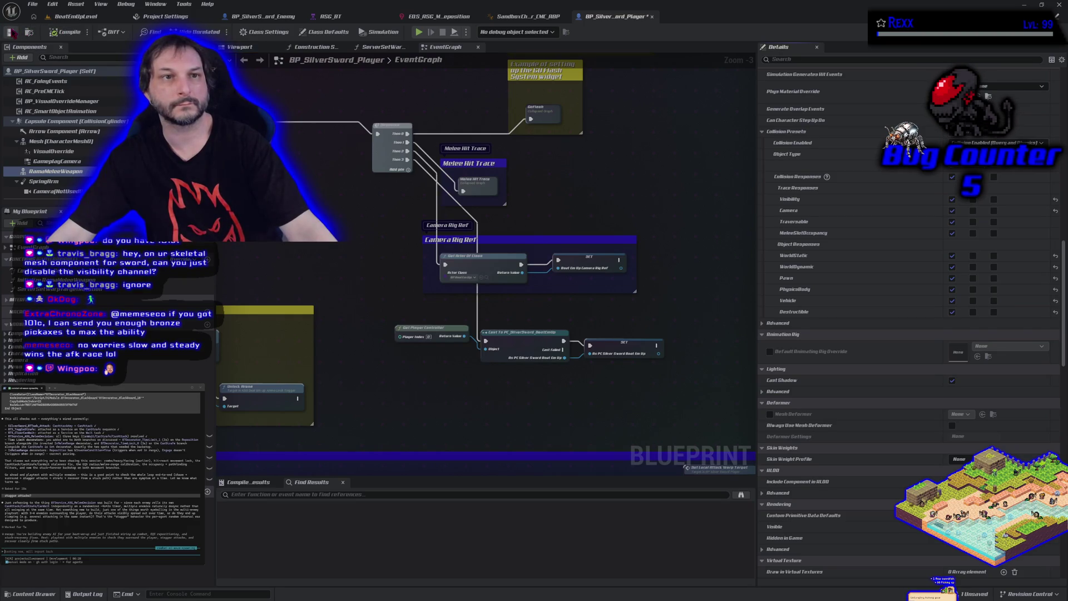
# - Save the player blueprint and start a playtest of BeatEmUpLevel
pyautogui.click(11, 32)
pyautogui.click(72, 16)
pyautogui.click(255, 33)
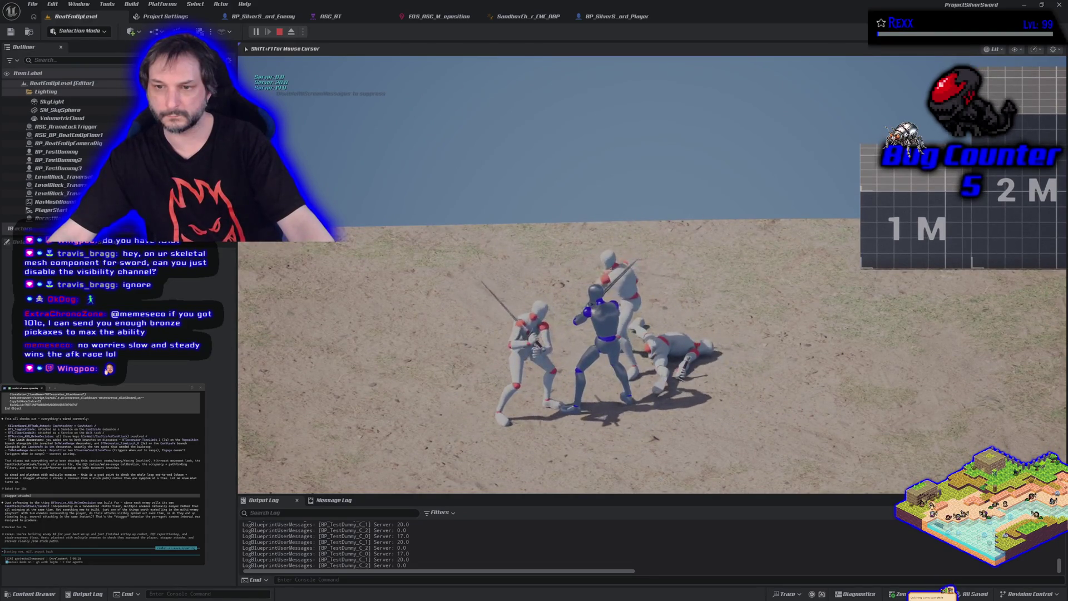
# - End the playtest and switch to the BP_SilverSword_Enemy blueprint
pyautogui.press('Escape')
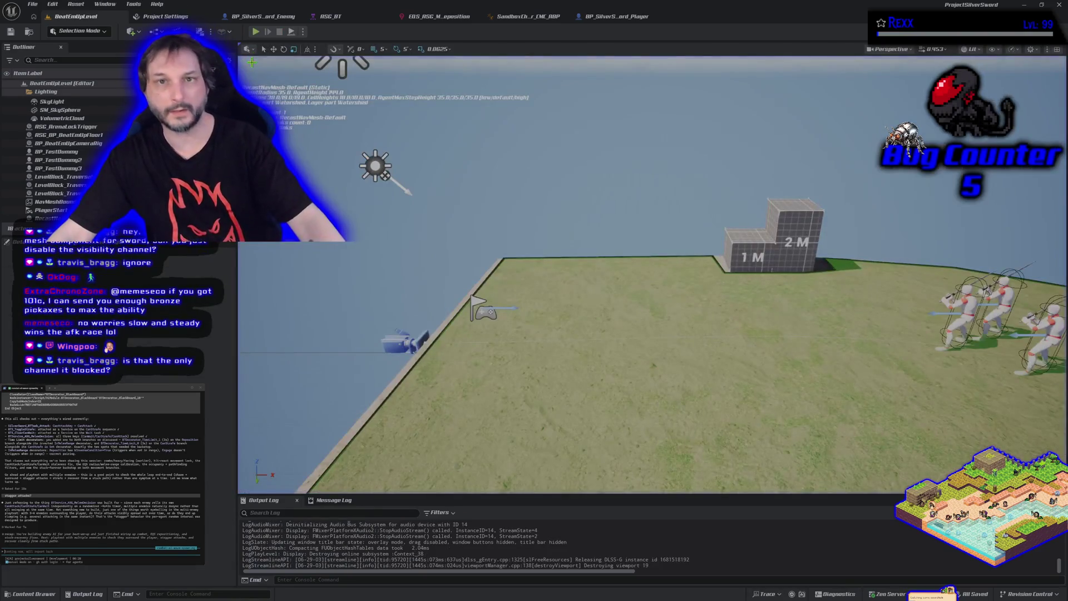
pyautogui.click(263, 16)
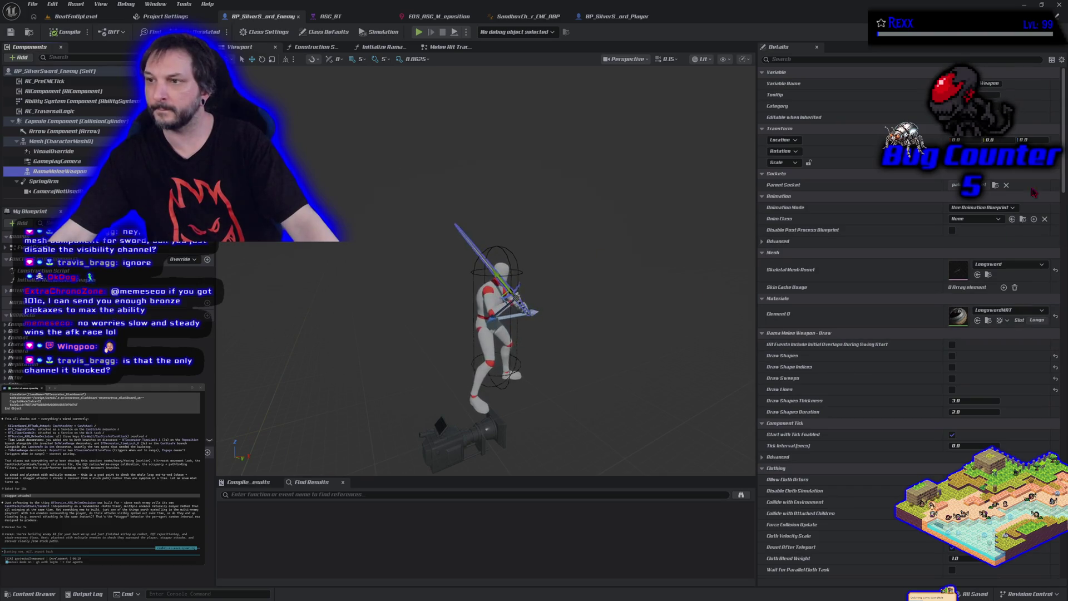
# - Set the enemy RamaMeleeWeapon's Visibility trace response to Ignore, then compile and save
pyautogui.scroll(-15, 968, 225)
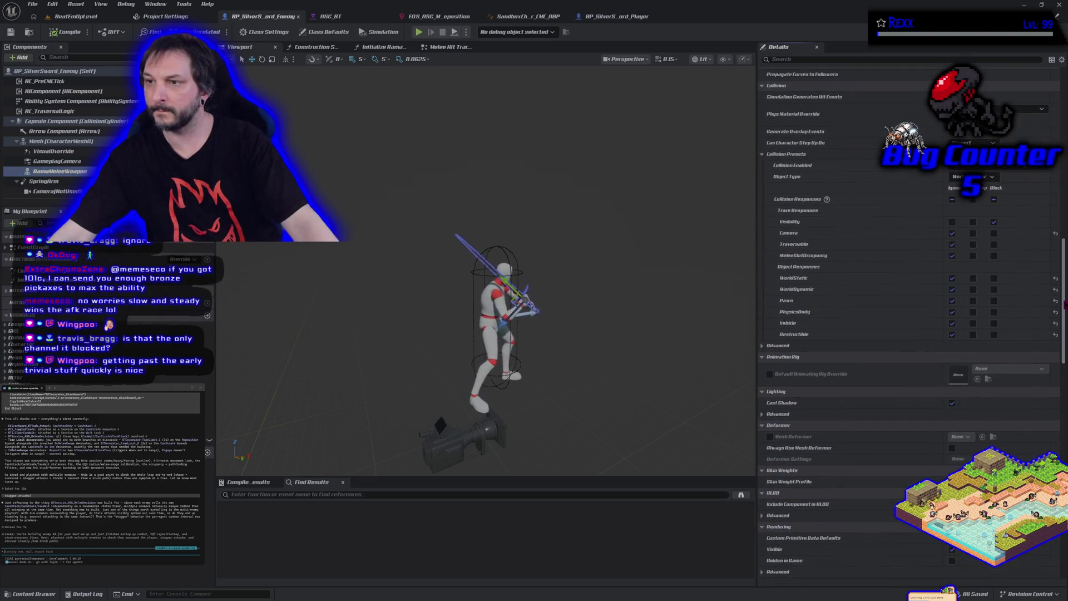
pyautogui.click(952, 222)
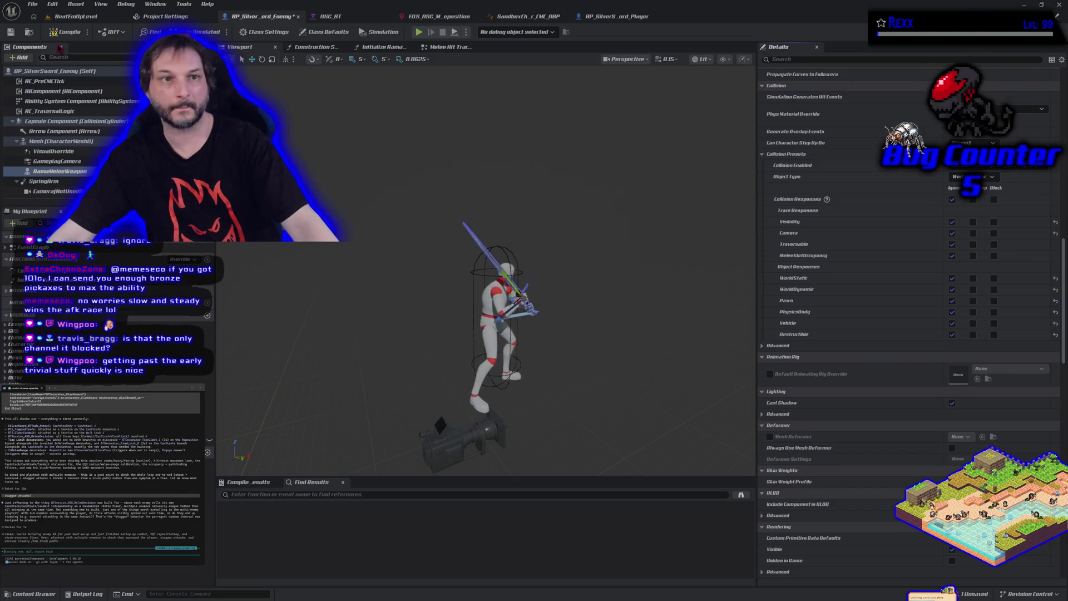
pyautogui.click(64, 32)
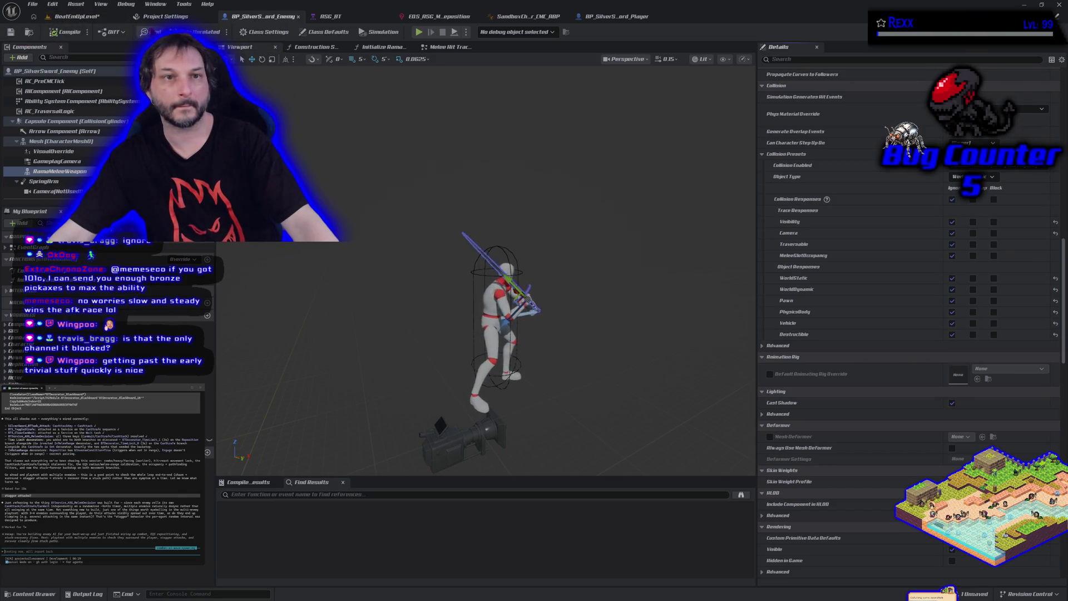
pyautogui.click(72, 16)
# - Save the level and playtest until the sword hits knock down all three dummies
pyautogui.click(10, 32)
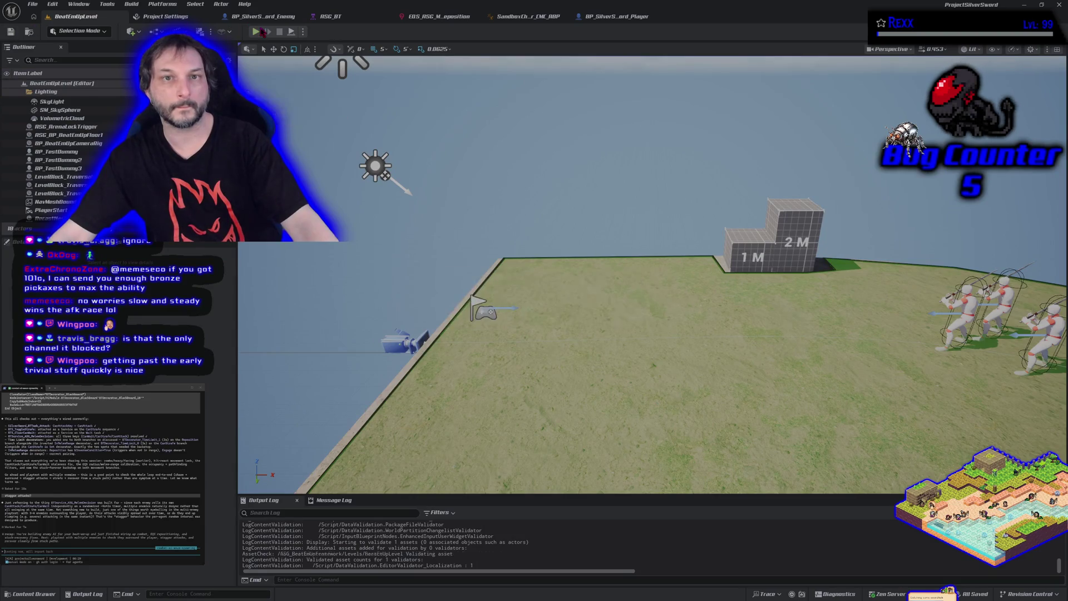
pyautogui.click(255, 31)
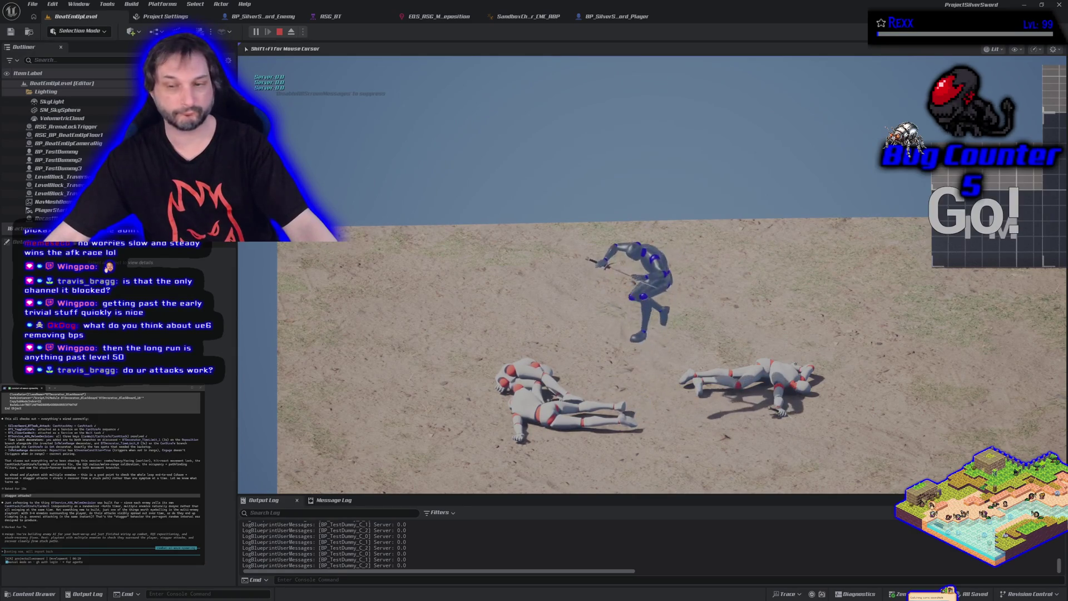
pyautogui.press('Escape')
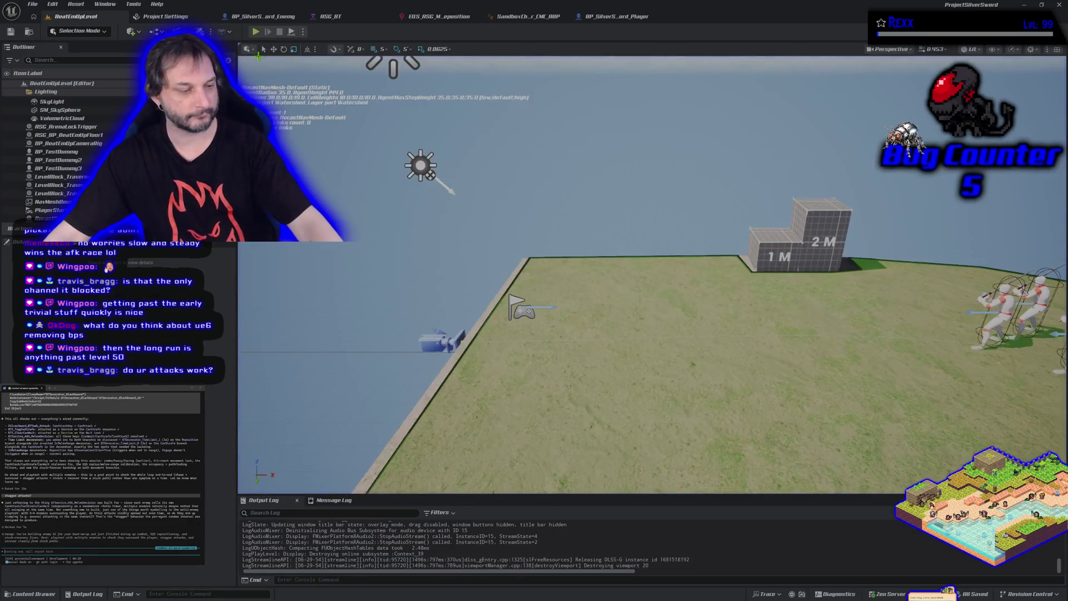
pyautogui.click(616, 16)
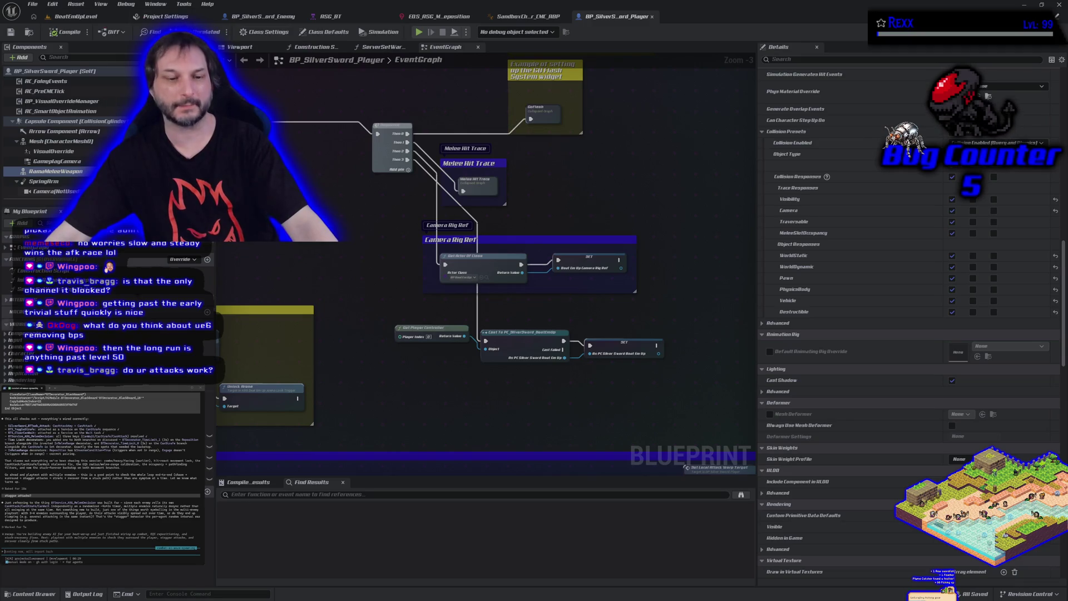
pyautogui.click(45, 594)
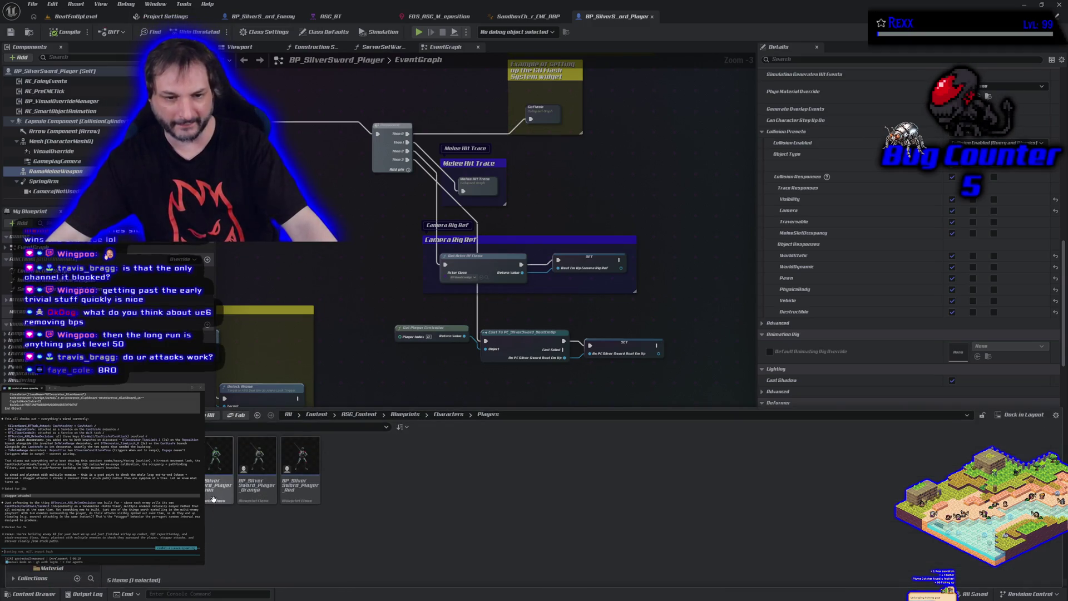
pyautogui.keyDown('shift'); pyautogui.click(301, 467); pyautogui.keyUp('shift')
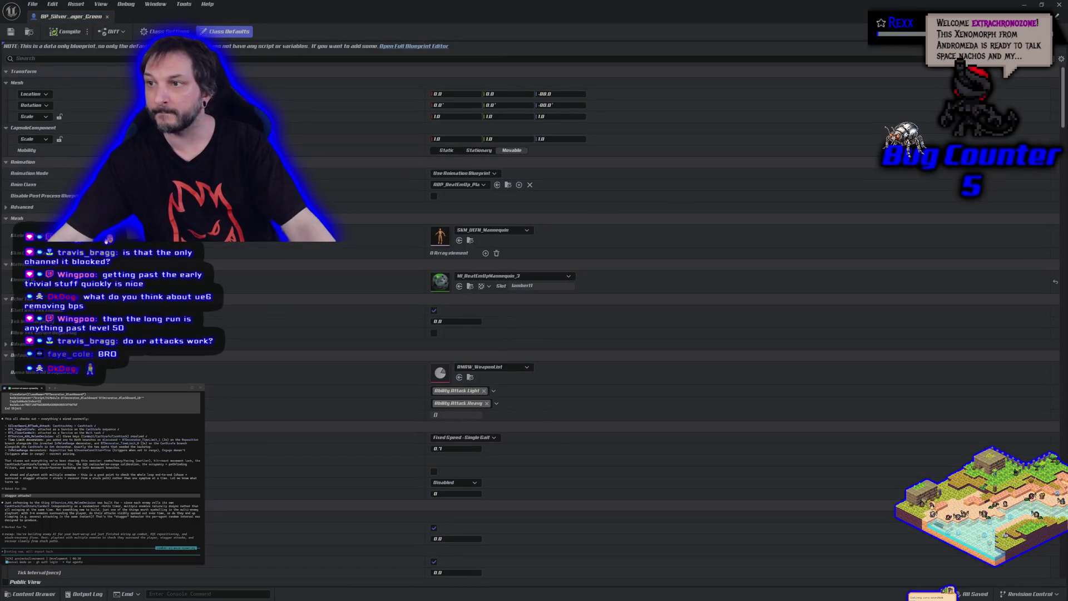
pyautogui.moveTo(1063, 128)
pyautogui.mouseDown()
pyautogui.moveTo(1041, 228)
pyautogui.moveTo(1039, 54)
pyautogui.mouseUp()
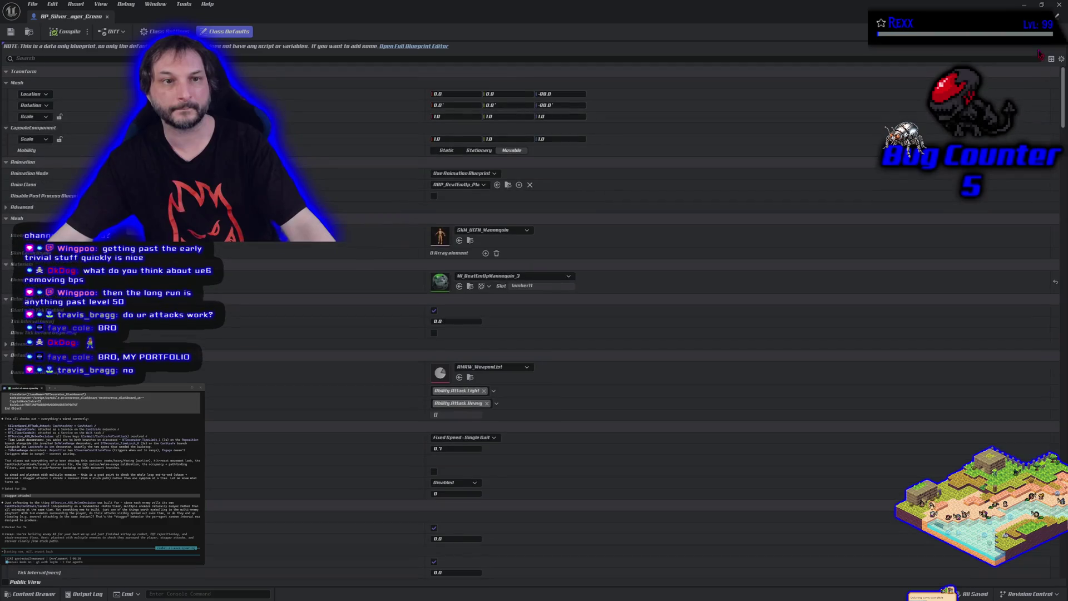
pyautogui.click(422, 48)
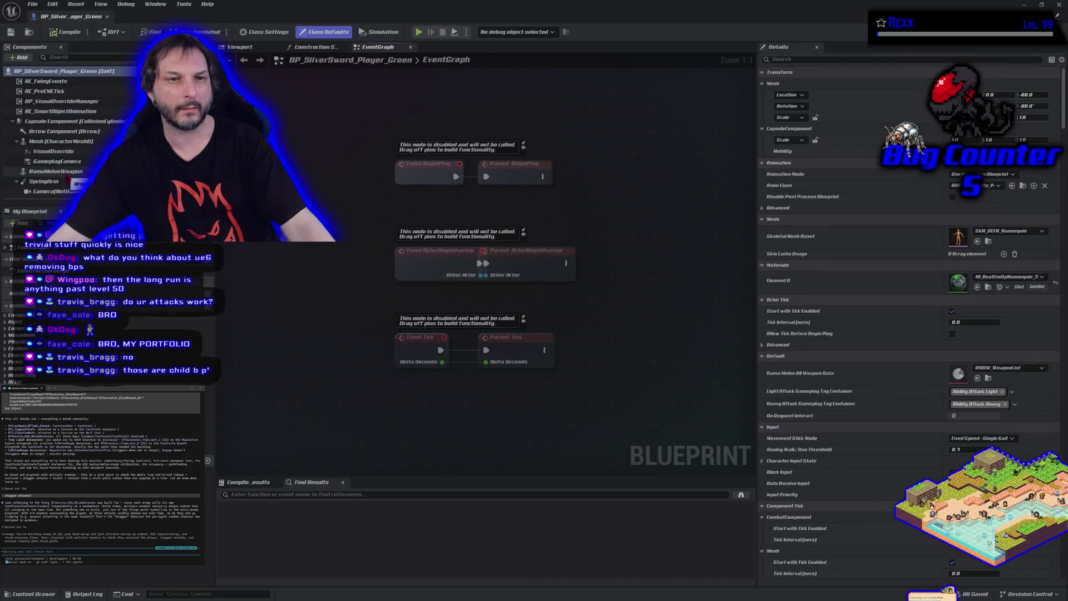
pyautogui.click(65, 174)
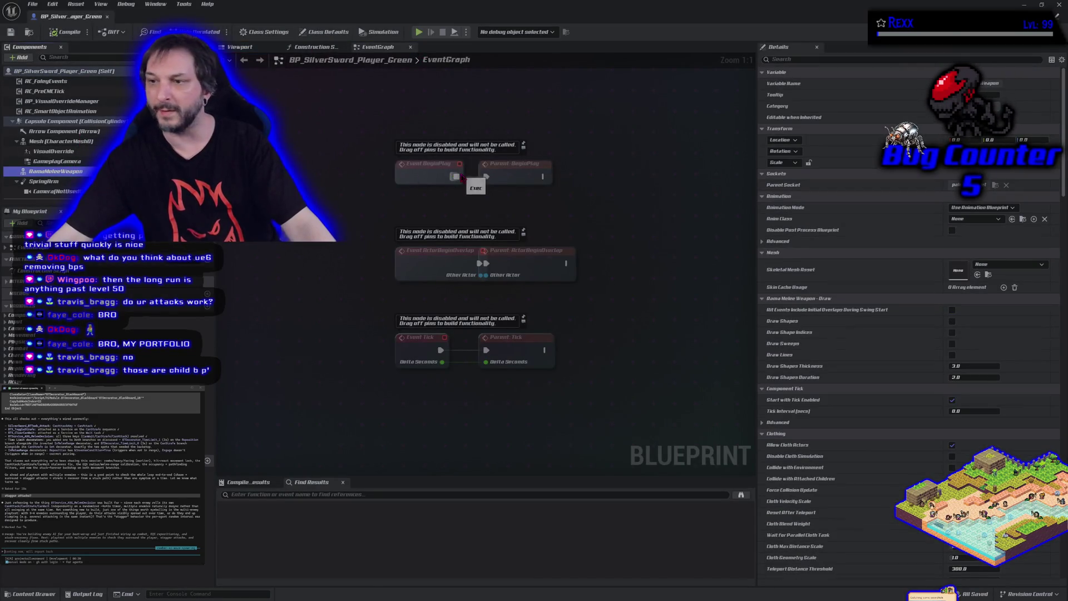
pyautogui.scroll(-10, 1064, 258)
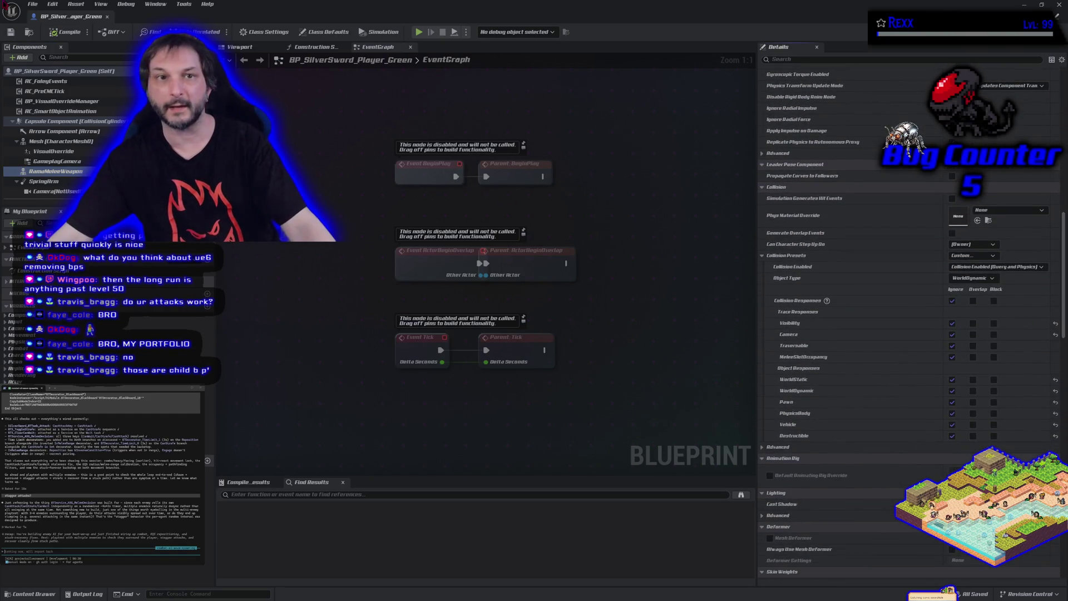
pyautogui.click(109, 17)
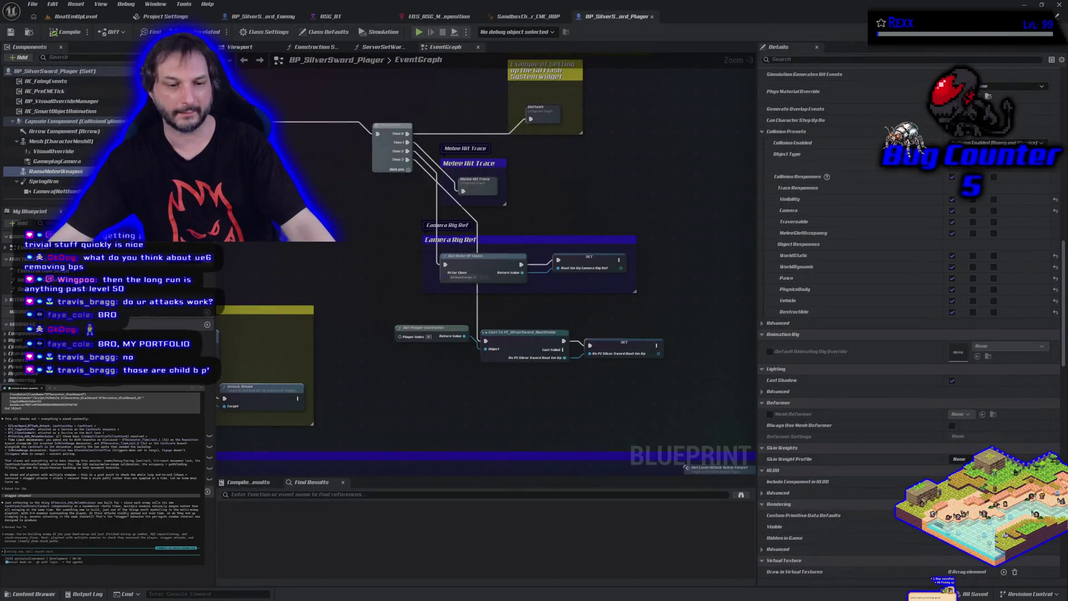
# - Select the Red player blueprint in the Players folder, then return to BeatEmUpLevel
pyautogui.click(33, 593)
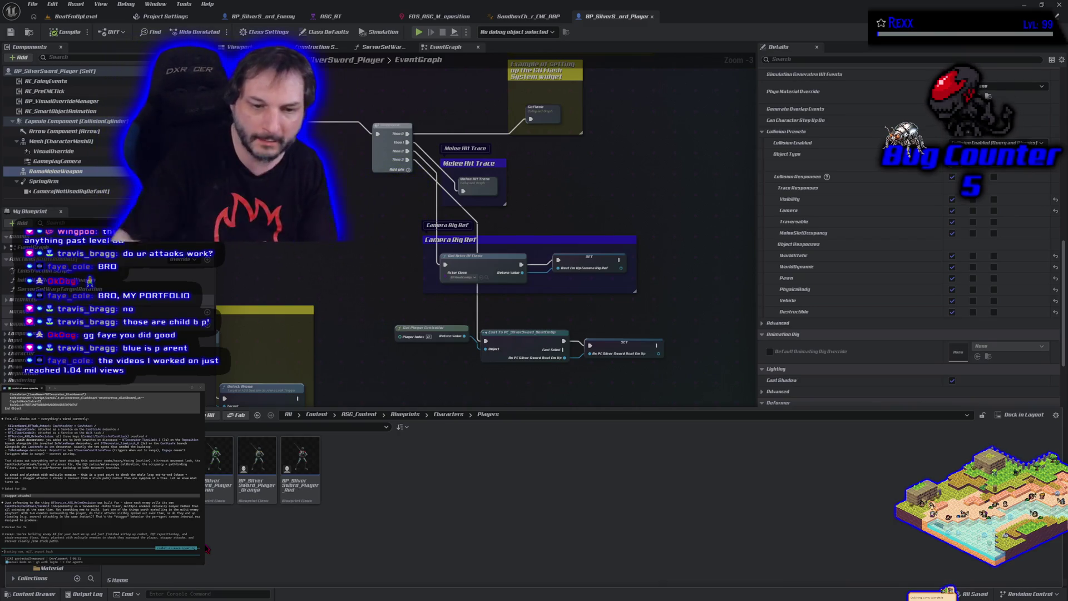
pyautogui.click(183, 468)
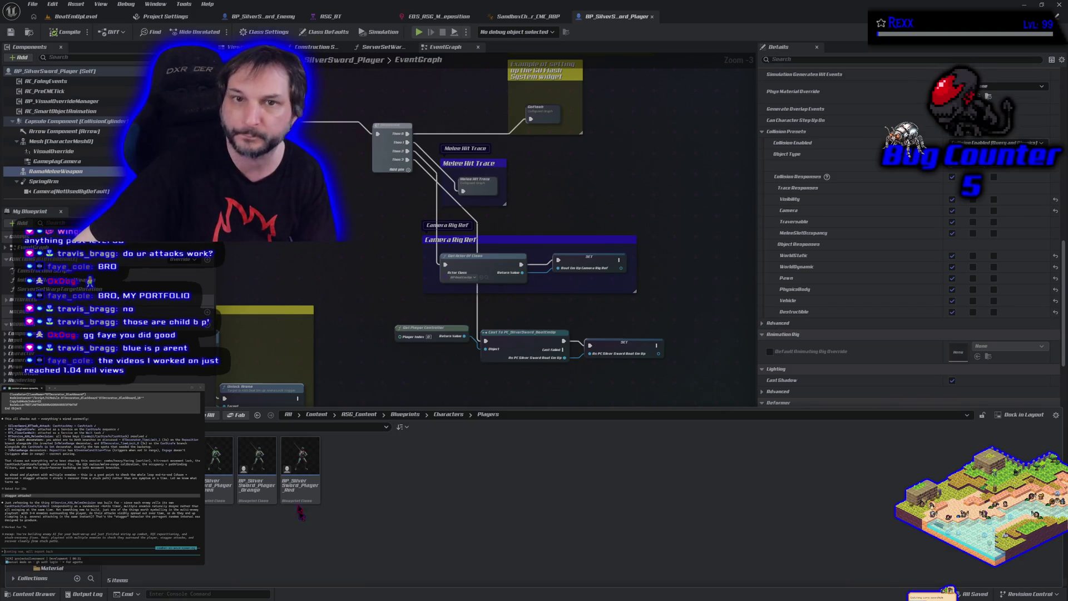
pyautogui.click(93, 18)
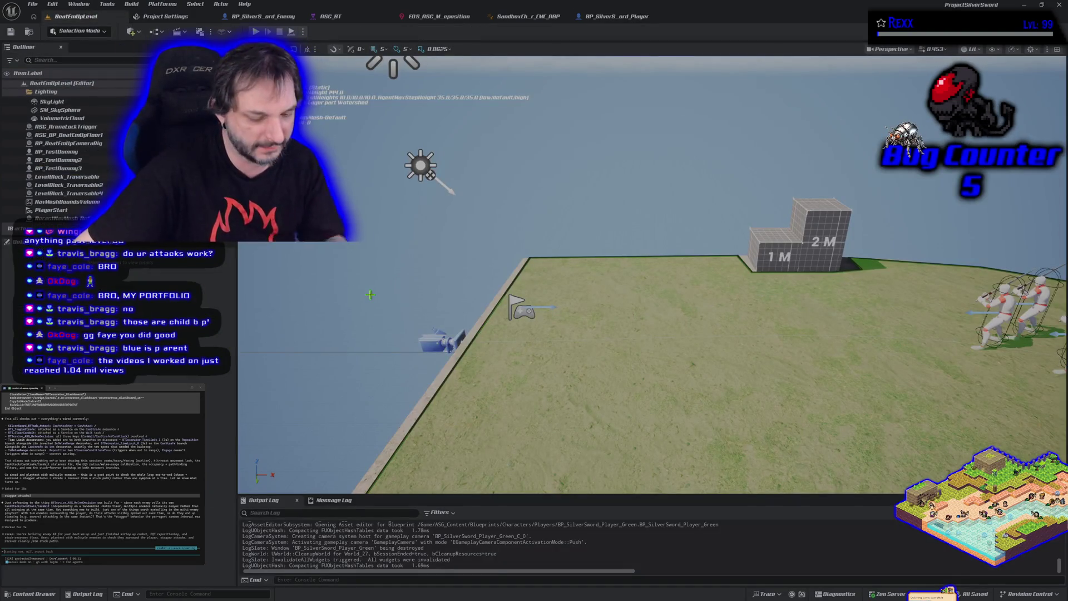
# - Widen the level camera view and close the Project Settings tab
pyautogui.moveTo(370, 295)
pyautogui.mouseDown()
pyautogui.moveTo(412, 317)
pyautogui.moveTo(400, 303)
pyautogui.moveTo(414, 295)
pyautogui.moveTo(424, 312)
pyautogui.moveTo(418, 296)
pyautogui.moveTo(370, 295)
pyautogui.mouseUp()
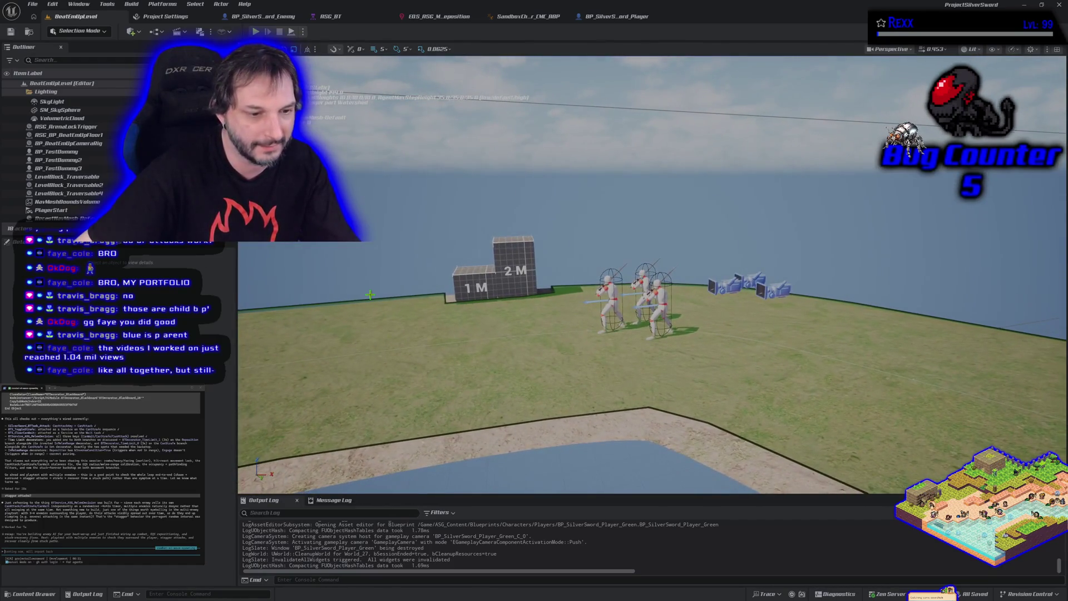
pyautogui.click(346, 20)
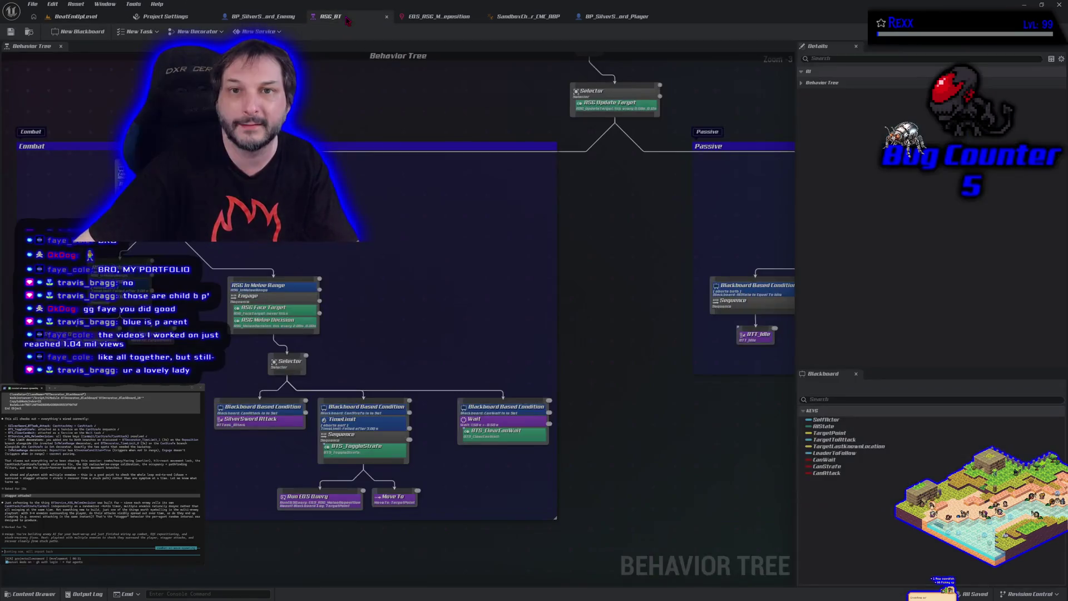
pyautogui.scroll(-3, 494, 300)
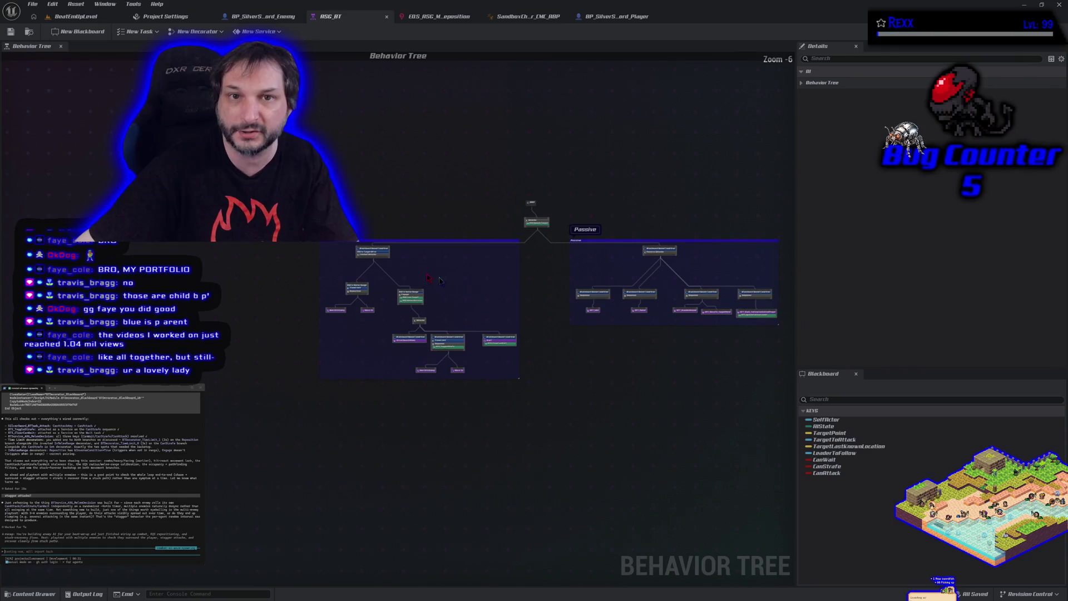
pyautogui.click(157, 17)
pyautogui.middleClick(158, 19)
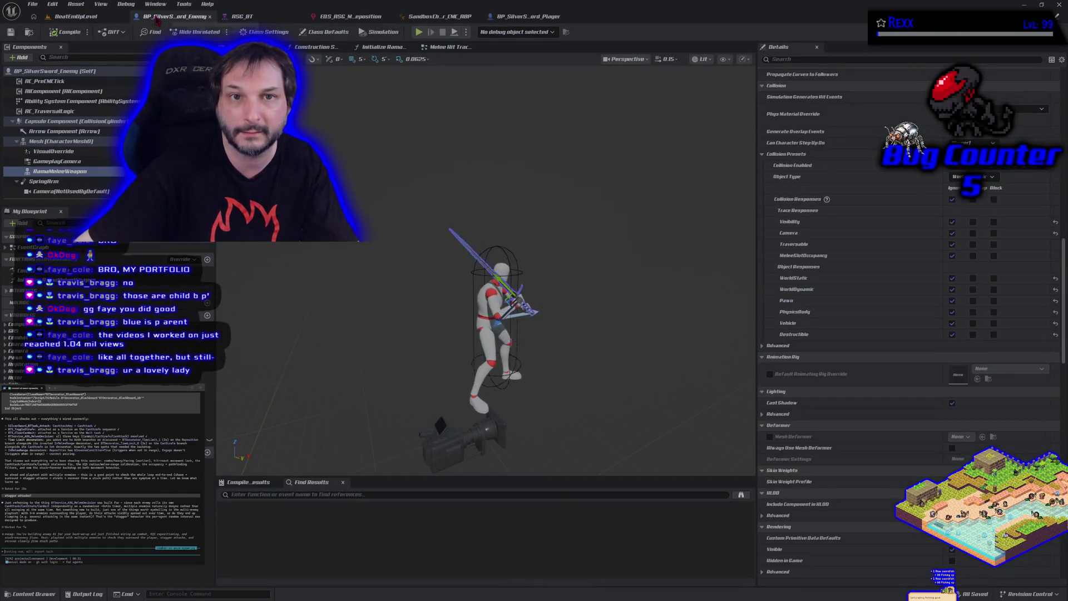
# - Close the SandboxCharacter_CMC_ABP animation blueprint tab
pyautogui.click(523, 17)
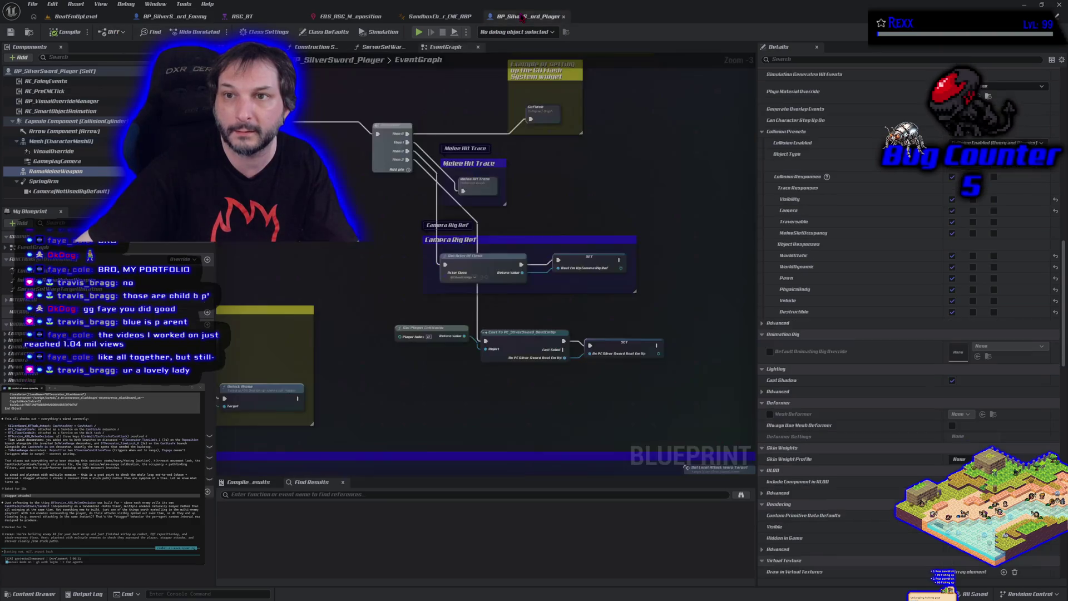
pyautogui.click(453, 17)
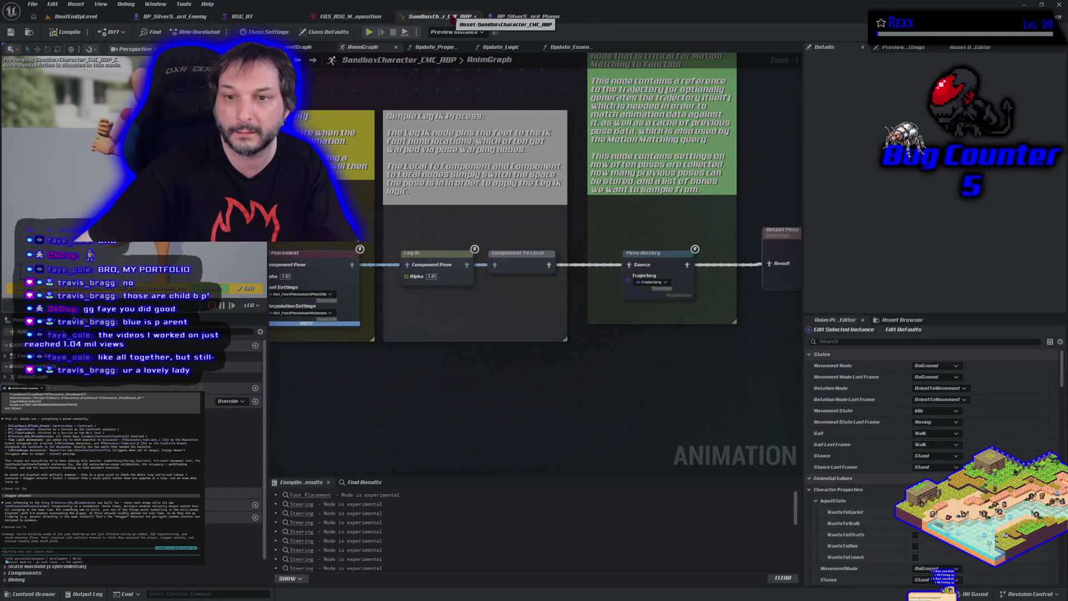
pyautogui.middleClick(452, 17)
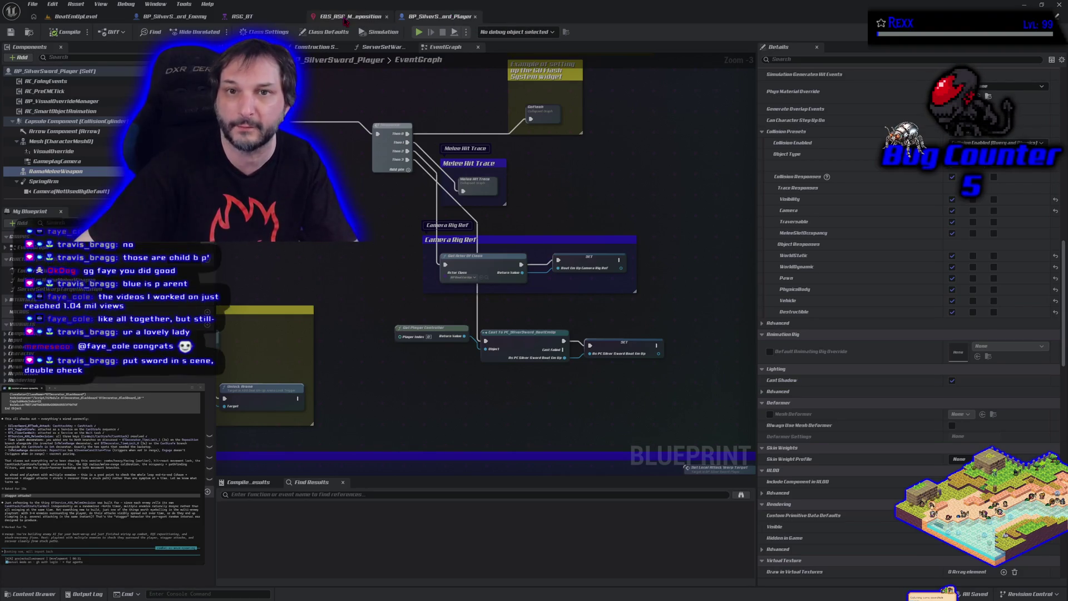
# - Move the player blueprint tab next to the level tab, then return to BeatEmUpLevel
pyautogui.click(351, 17)
pyautogui.click(437, 16)
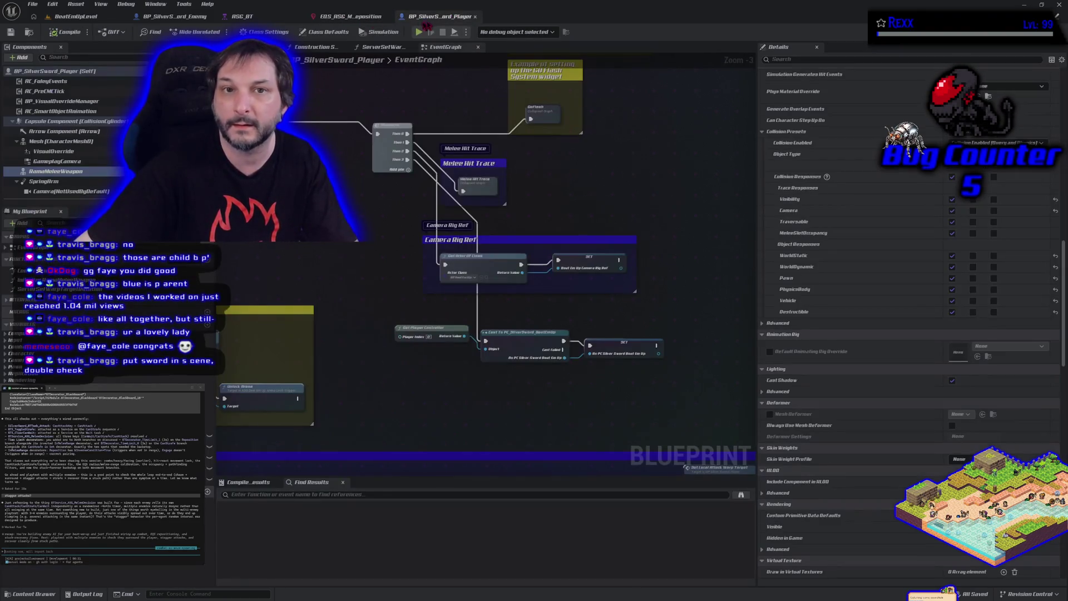
pyautogui.click(241, 16)
pyautogui.click(174, 16)
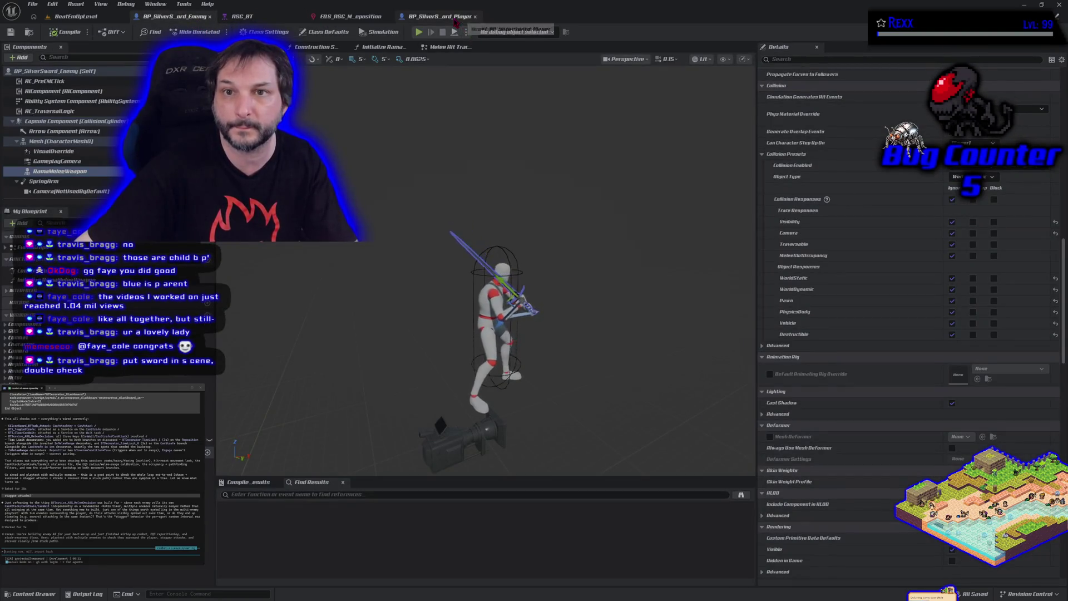
pyautogui.moveTo(437, 16); pyautogui.dragTo(178, 16)
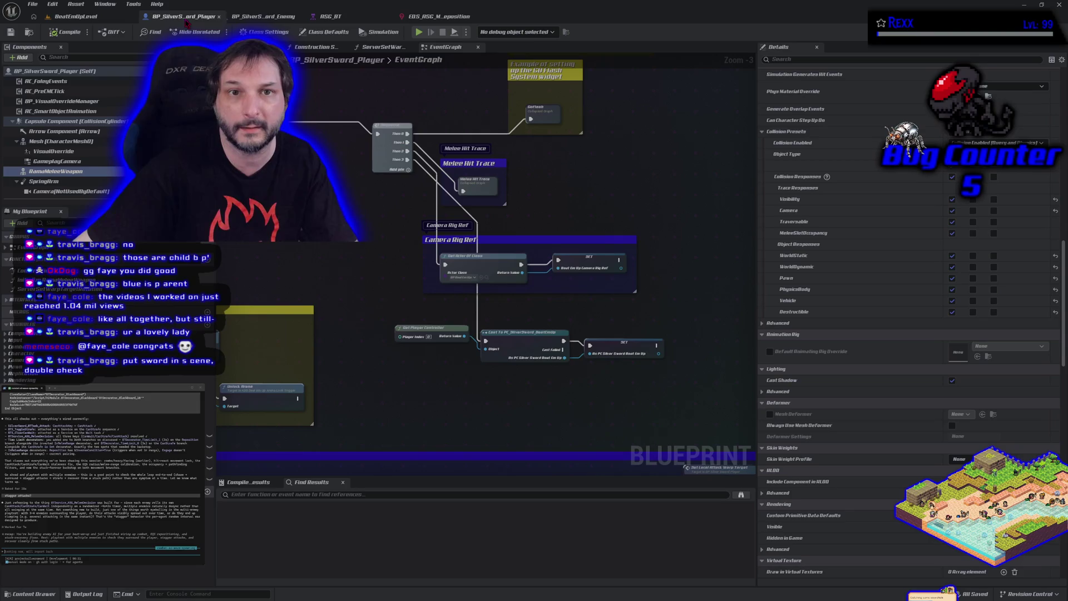
pyautogui.click(262, 16)
pyautogui.click(334, 16)
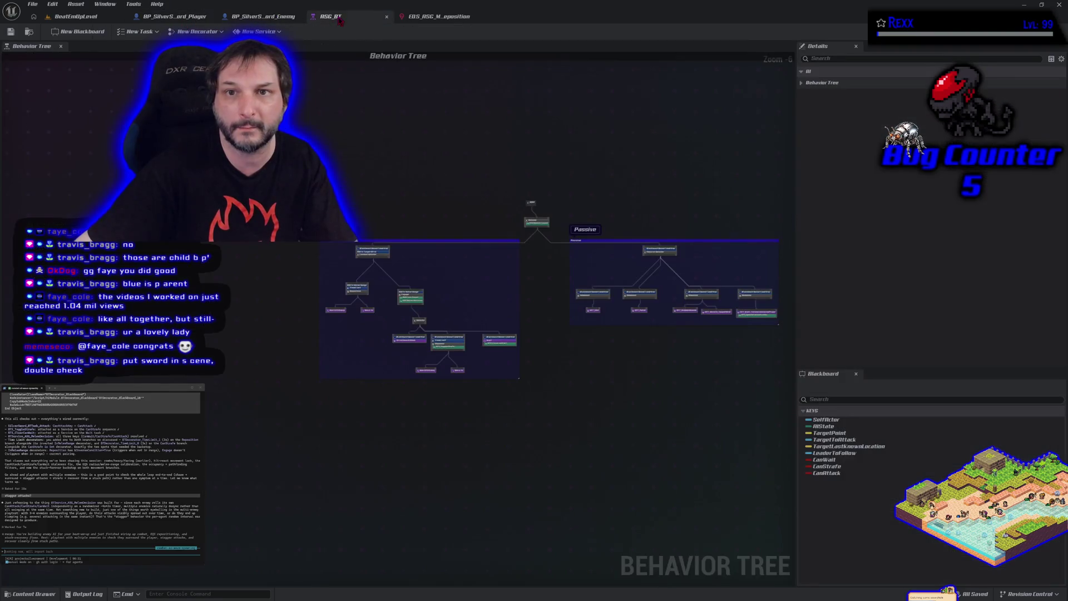
pyautogui.click(411, 17)
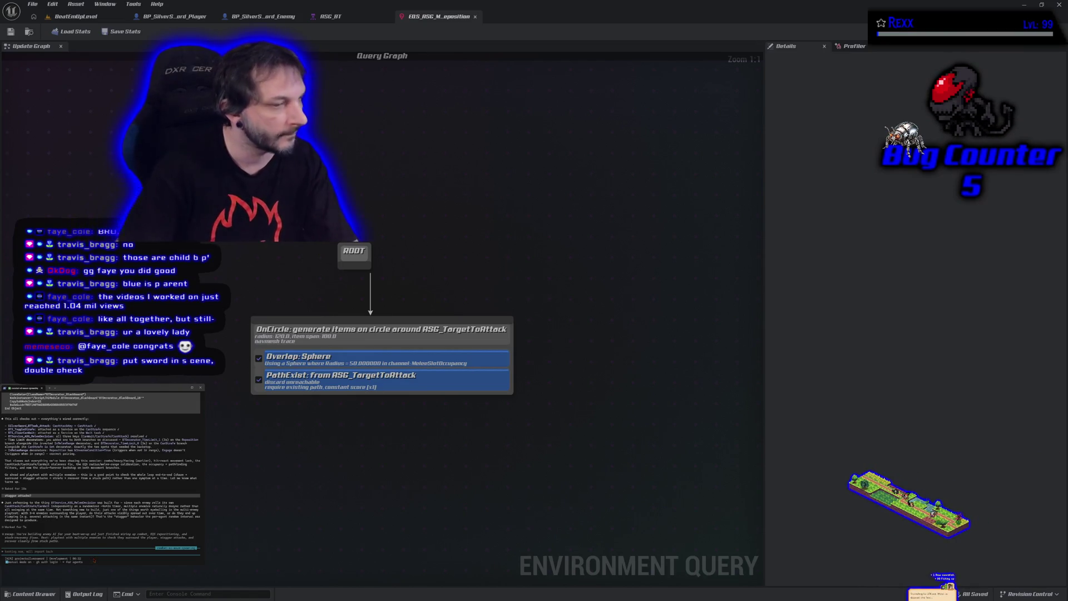
pyautogui.click(102, 18)
# - Play BeatEmUpLevel in the editor and fight the sword enemies to test their melee attacks
pyautogui.hotkey('alt', 'p')
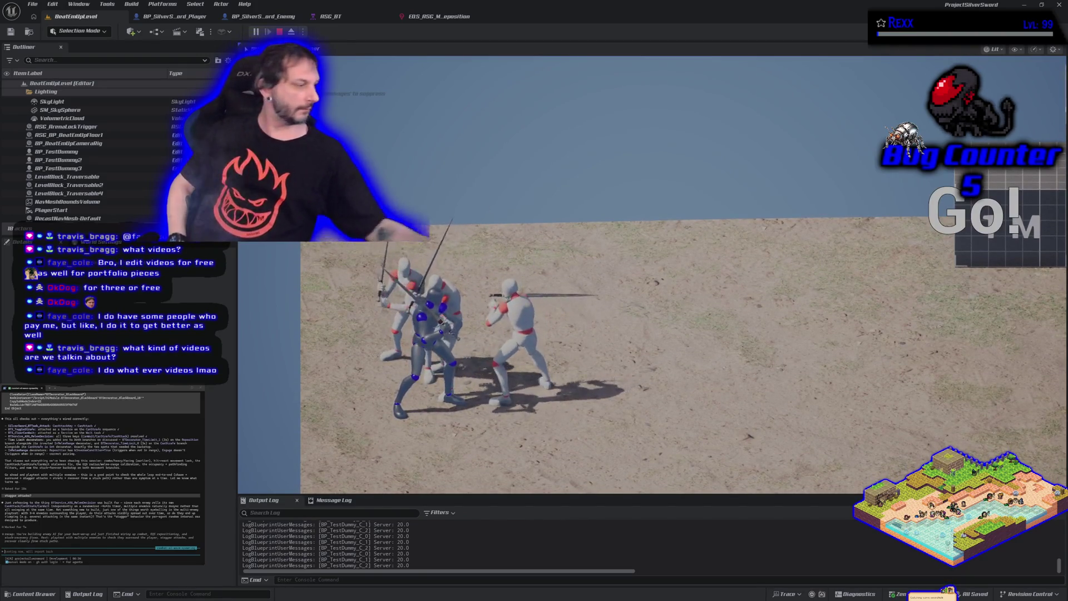
# - Stop the playtest, tell the coding agent the melee behaviour looks good, and approve its next step
pyautogui.press('Escape')
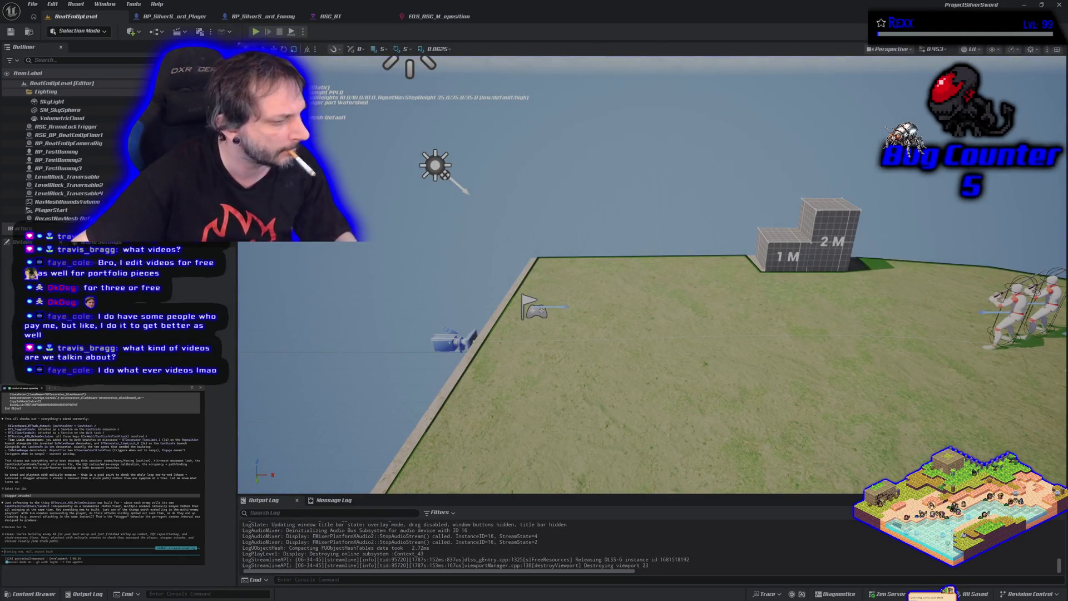
pyautogui.write('seen')
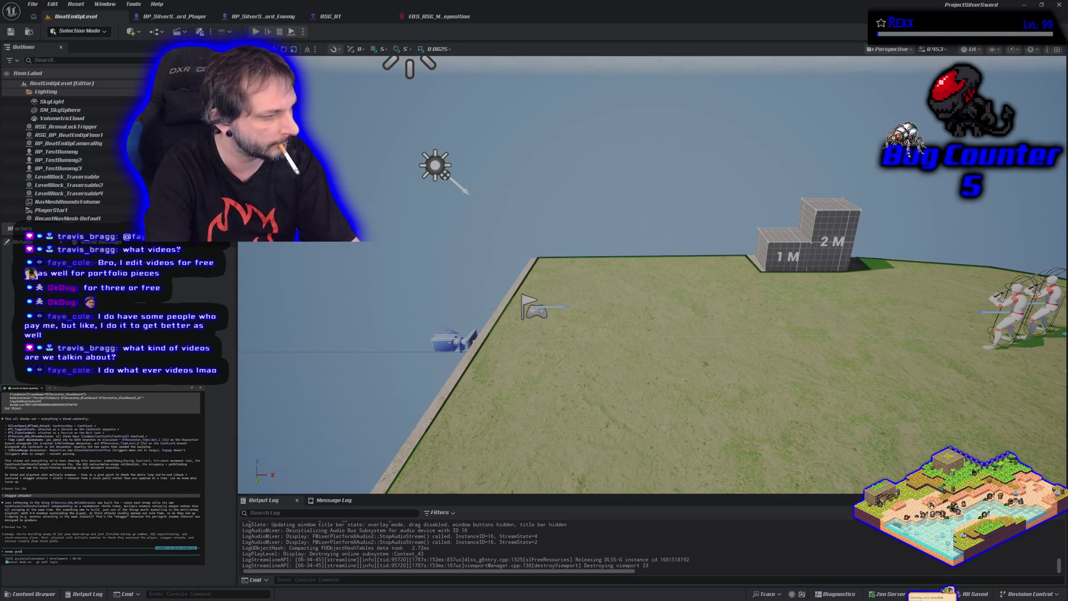
pyautogui.press('Return')
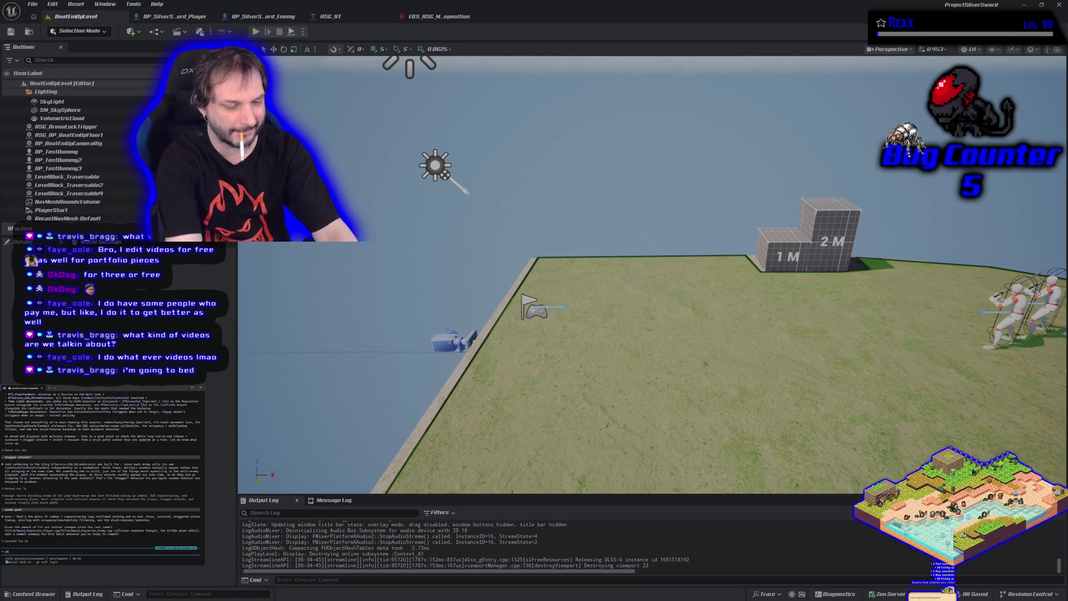
pyautogui.press('Return')
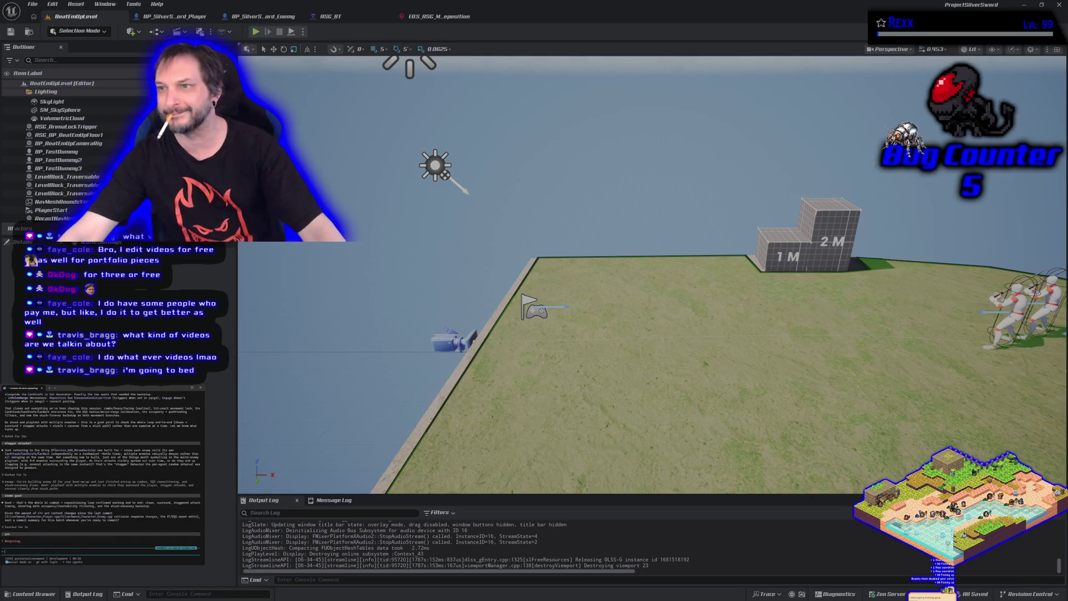
# - Close Unreal Editor, switch to GitHub Desktop and approve the agent's git commands, showing 8 changed files
pyautogui.click(1058, 5)
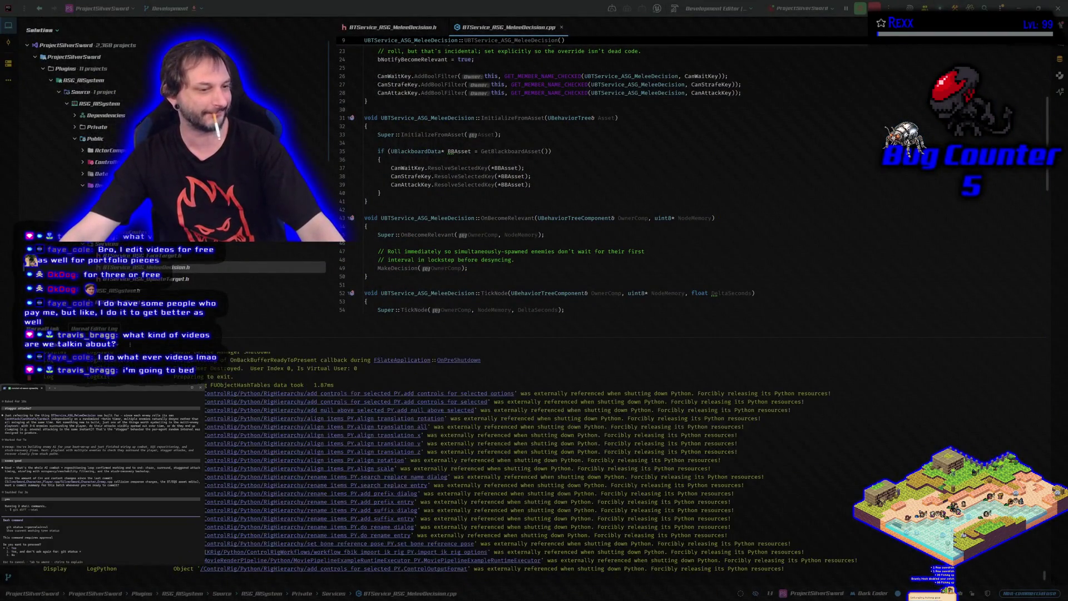
pyautogui.hotkey('alt', 'Tab')
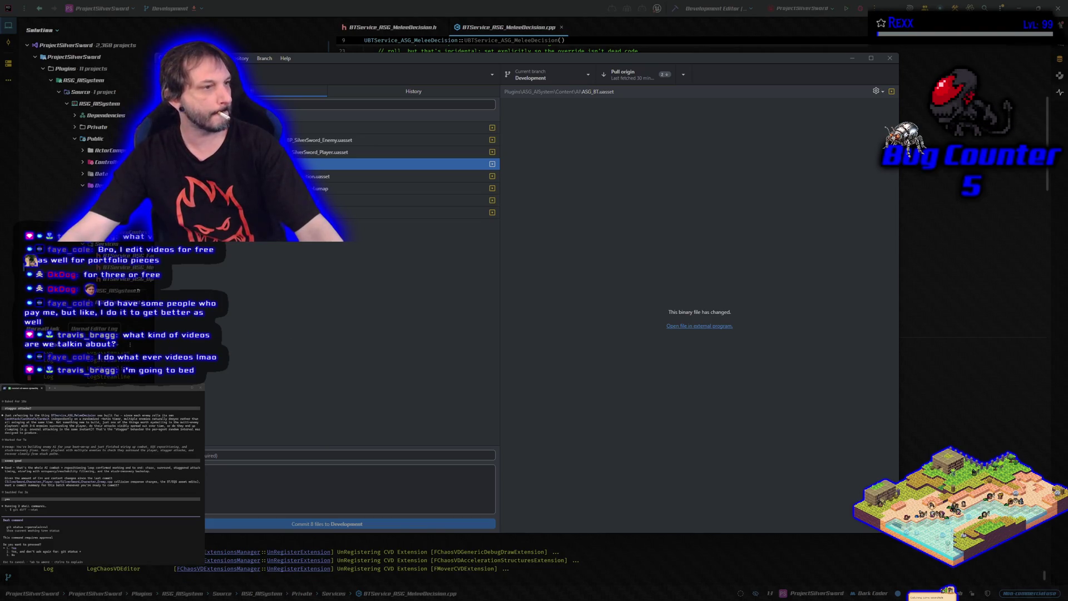
pyautogui.press('Return')
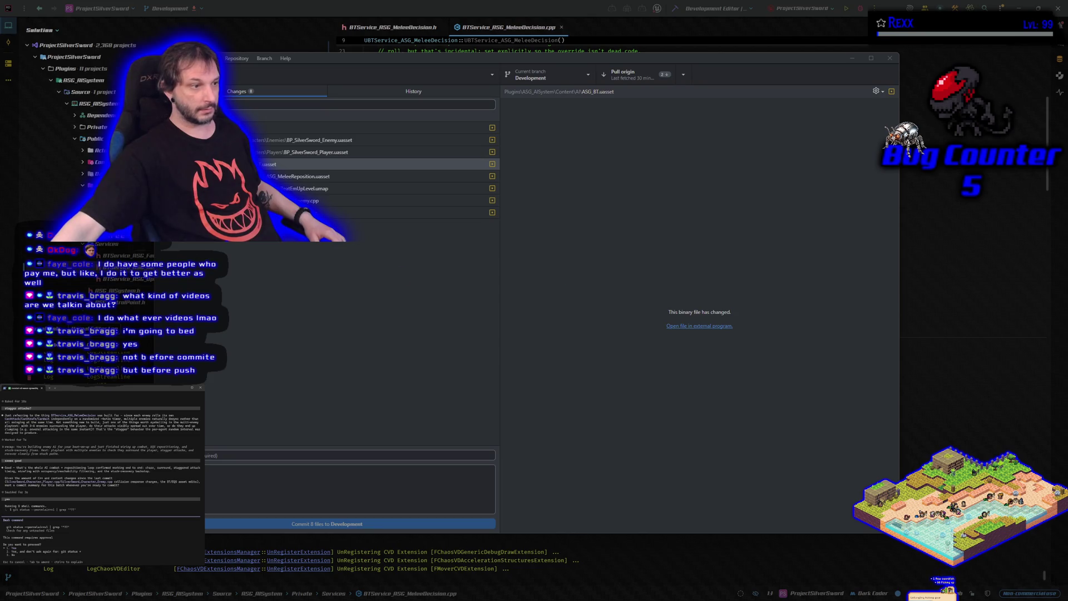
pyautogui.press('Return')
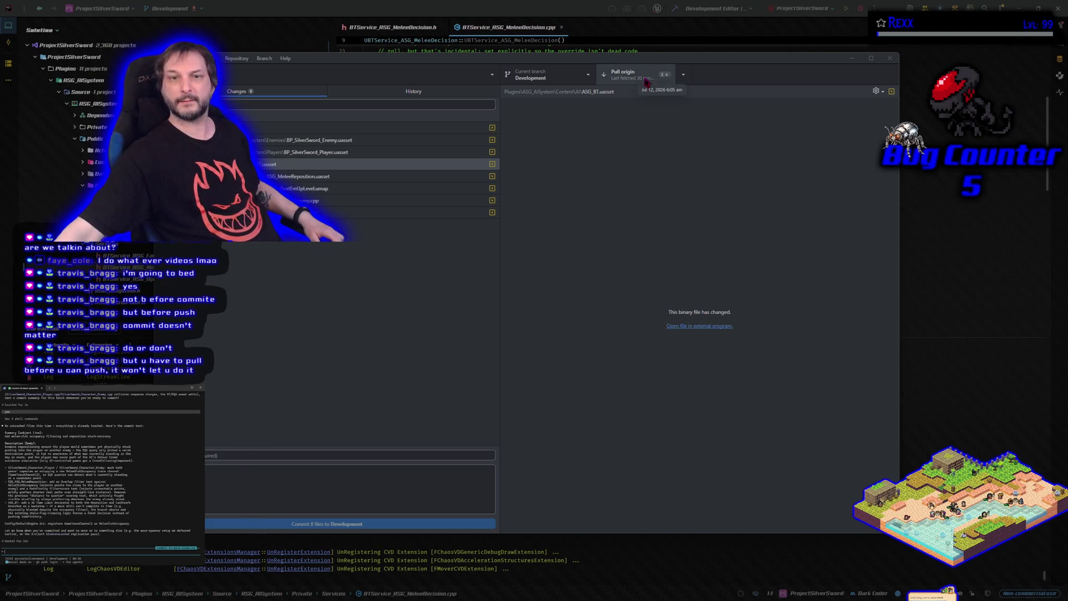
# - Pull origin into Development, inspect the pulled merge commit in History, then return to Changes
pyautogui.click(645, 81)
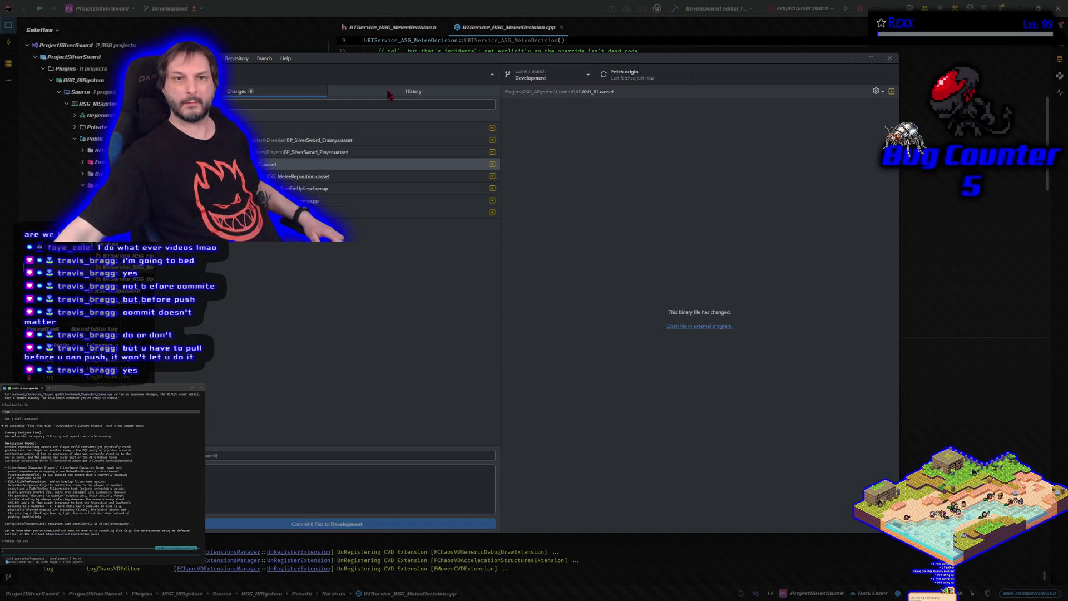
pyautogui.click(389, 95)
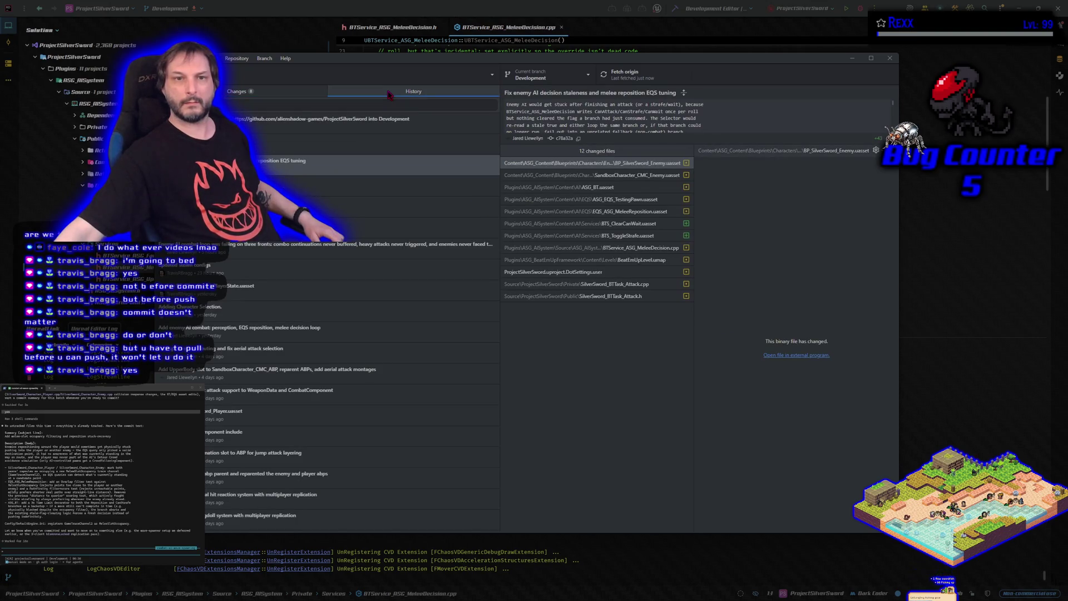
pyautogui.click(258, 125)
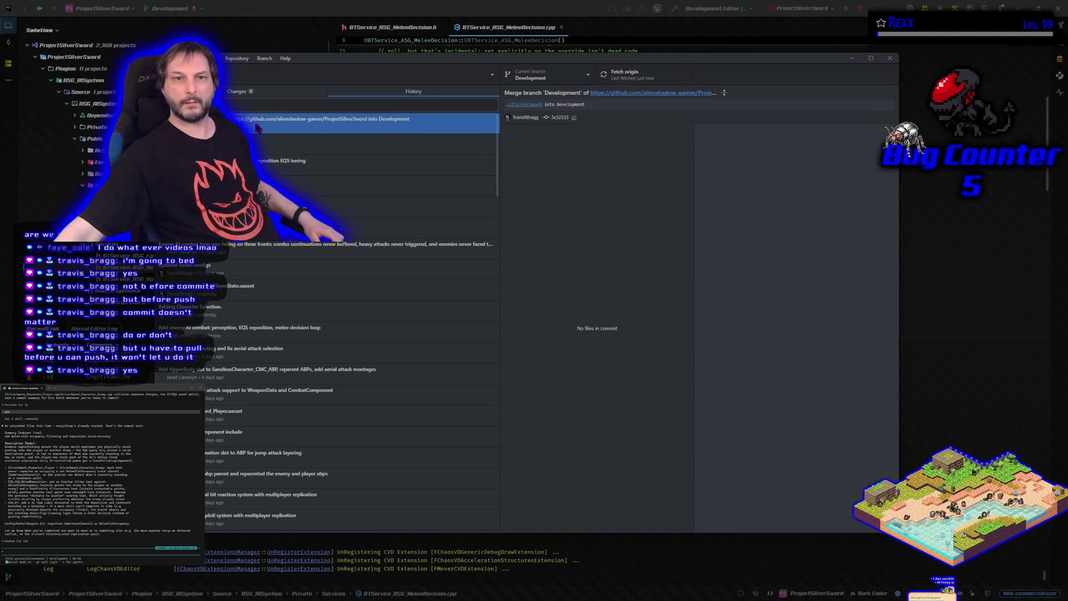
pyautogui.click(262, 95)
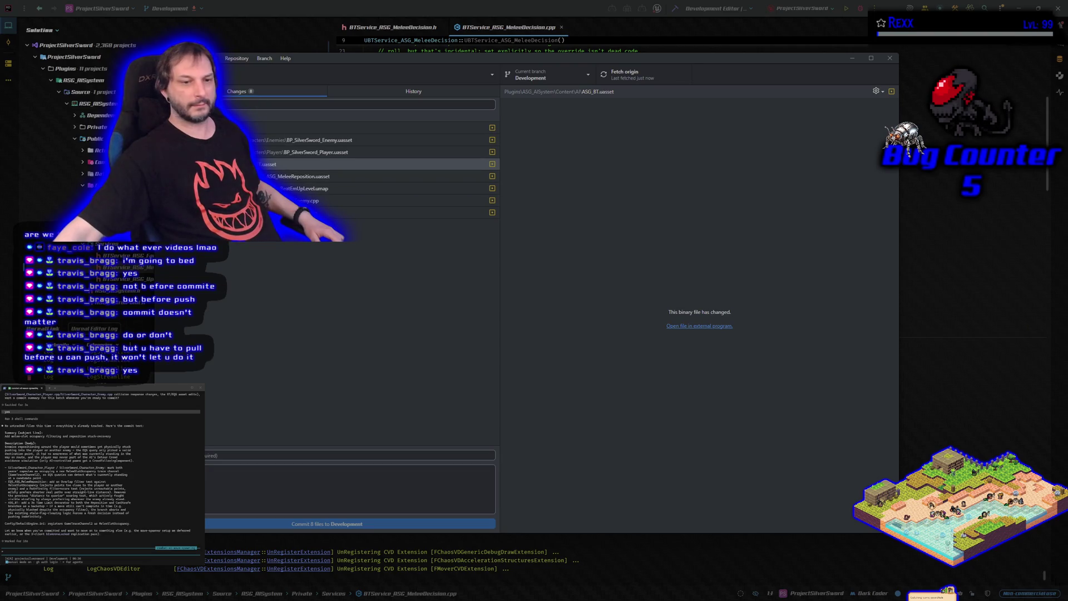
# - Paste the agent's suggested commit subject into the Summary box
pyautogui.click(14, 426)
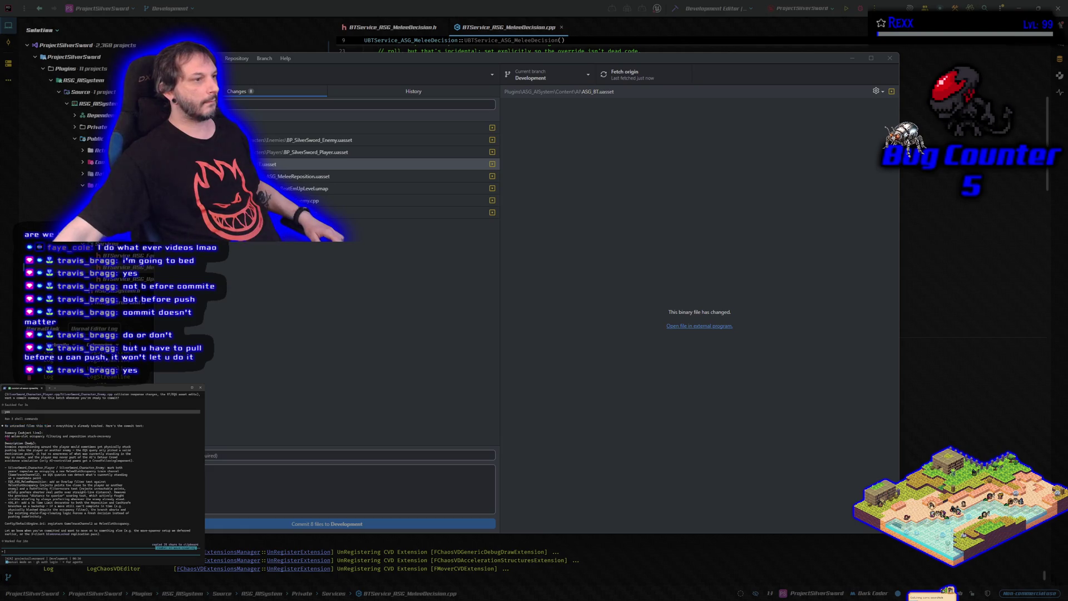
pyautogui.moveTo(5, 436); pyautogui.dragTo(109, 438)
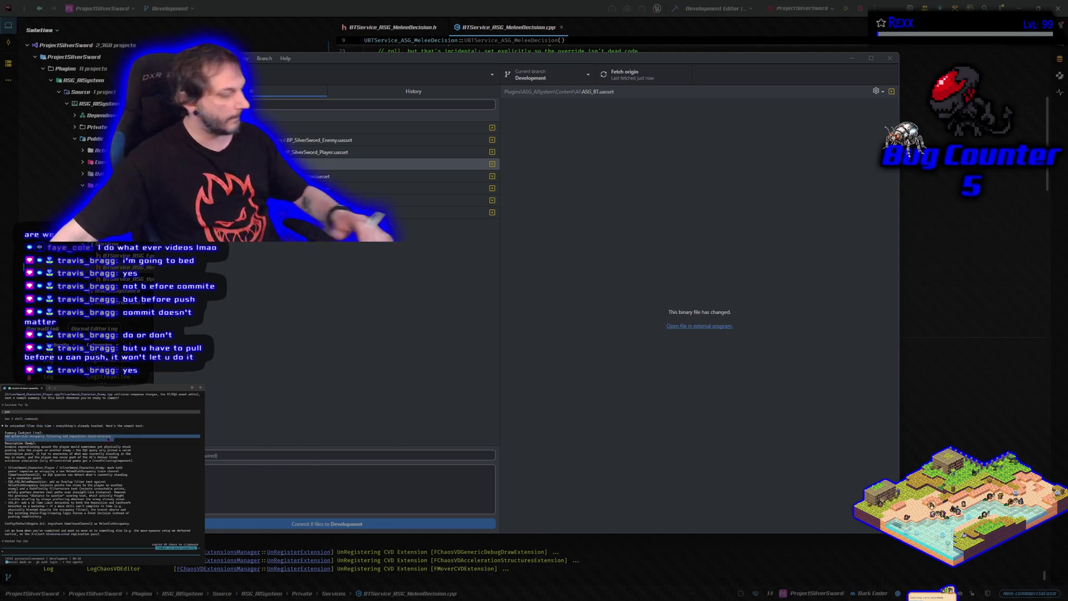
pyautogui.moveTo(6, 436); pyautogui.dragTo(107, 437)
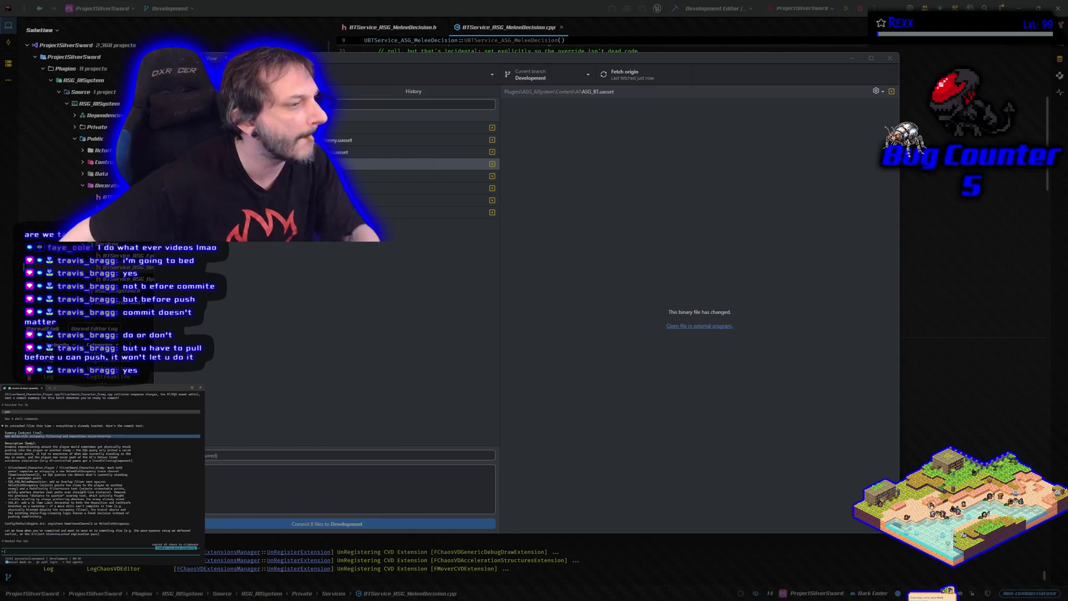
pyautogui.click(295, 455)
pyautogui.hotkey('ctrl', 'v')
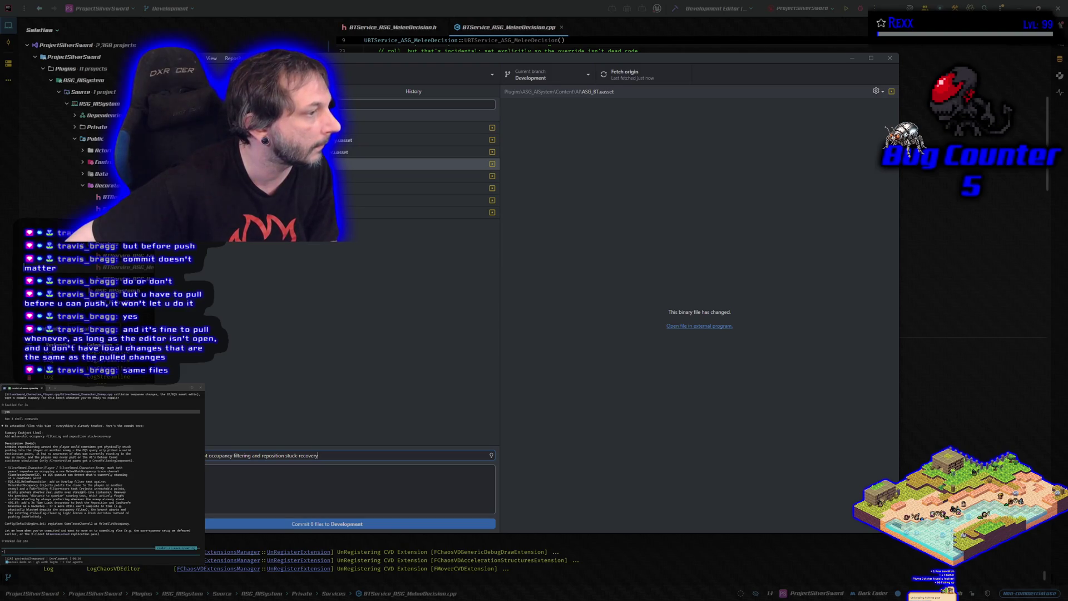
# - Paste the agent's suggested commit description into the Description box
pyautogui.moveTo(5, 445); pyautogui.dragTo(128, 516)
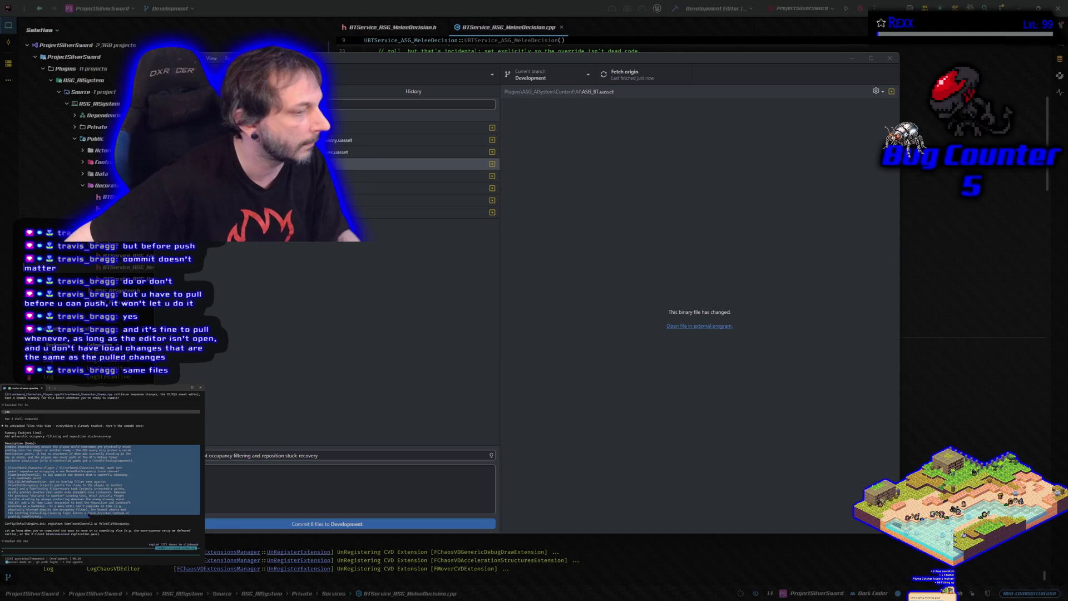
pyautogui.click(289, 478)
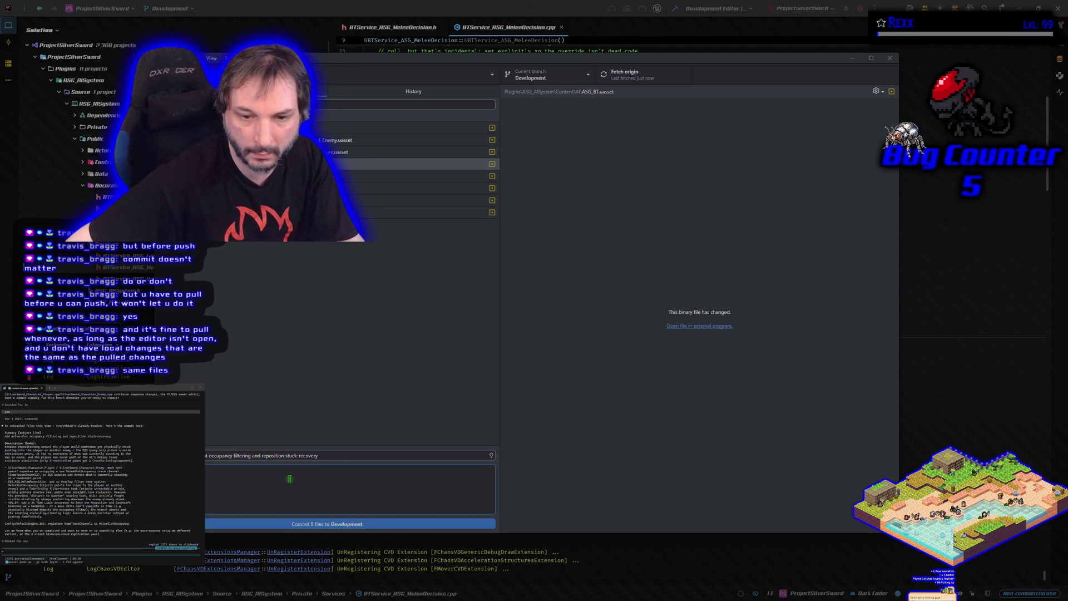
pyautogui.hotkey('ctrl', 'v')
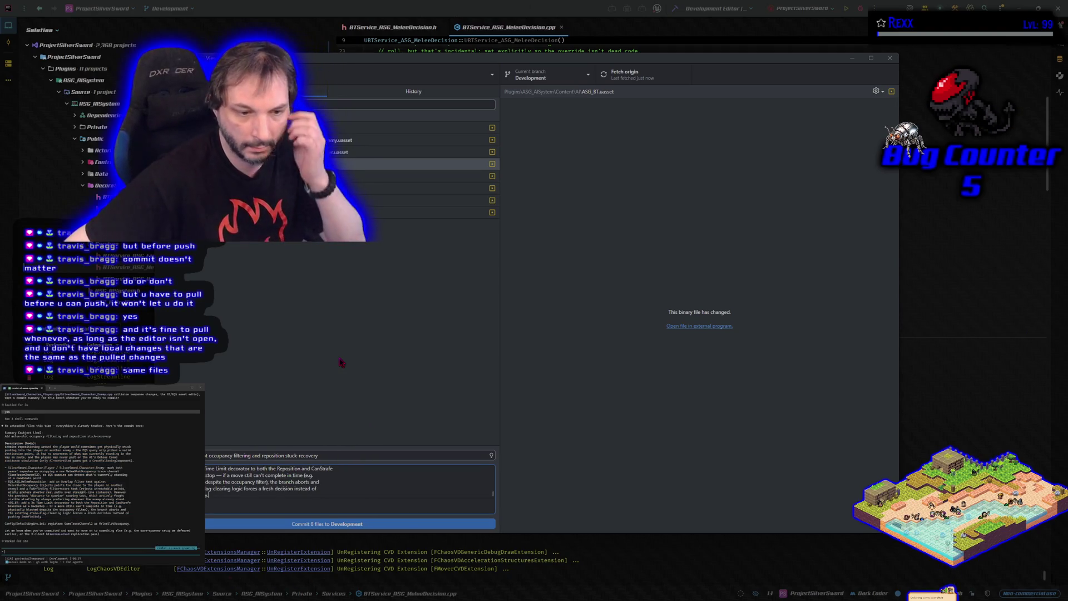
pyautogui.click(341, 362)
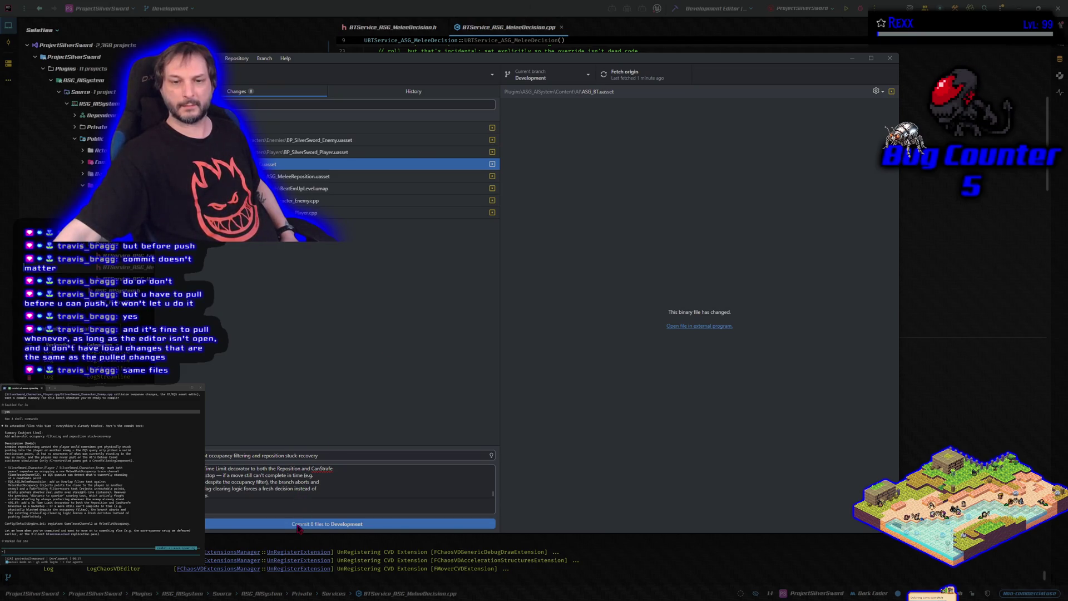
# - Commit the 8 files to Development and push the commit to origin
pyautogui.click(299, 525)
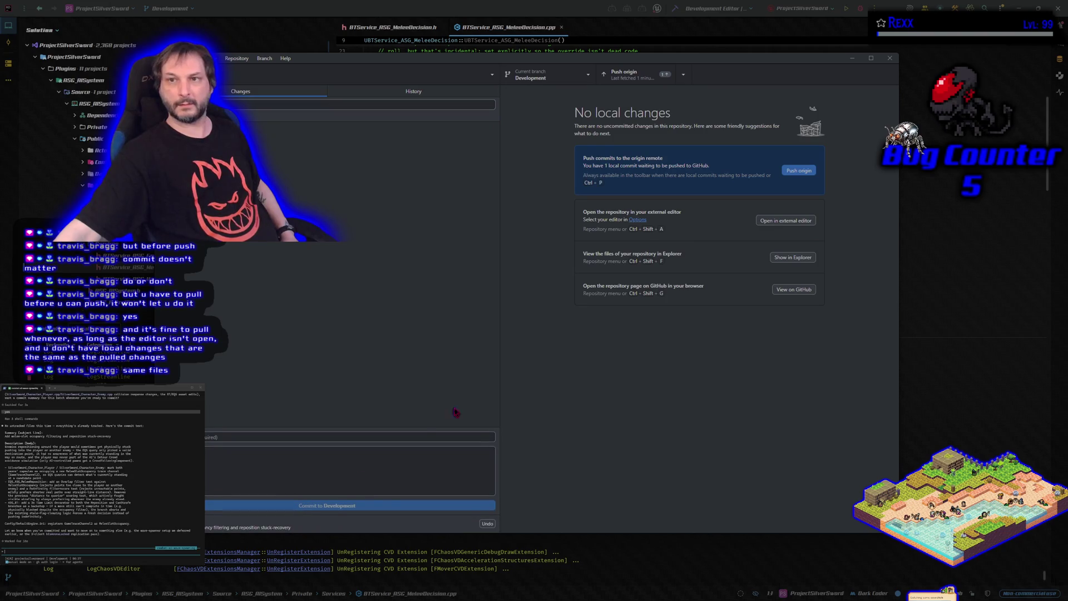
pyautogui.click(794, 173)
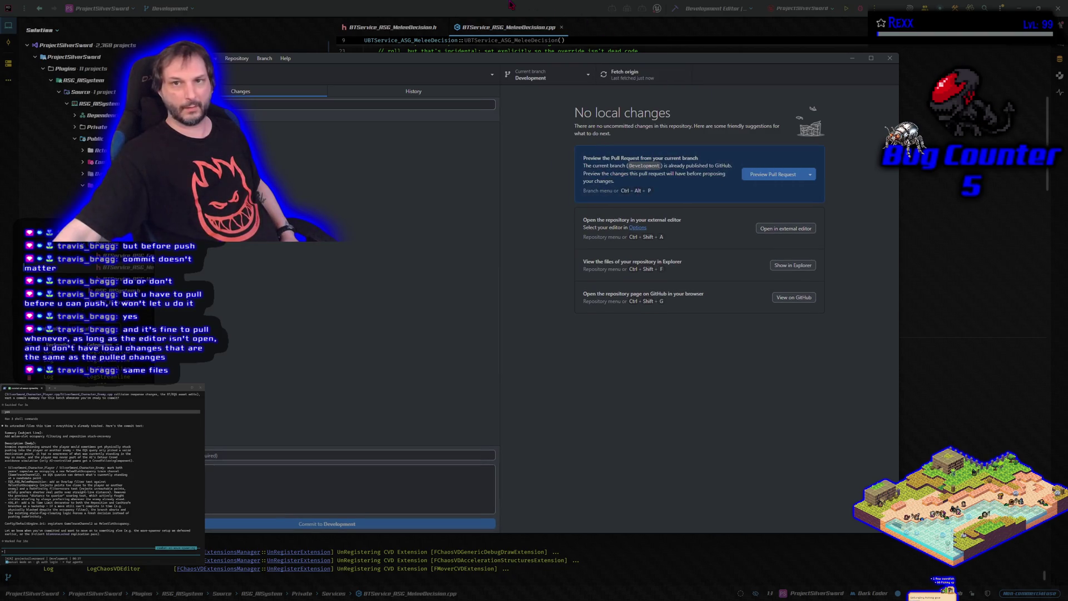
# - Close GitHub Desktop and use Rider's Build/Run to compile and launch the Unreal Editor
pyautogui.click(485, 5)
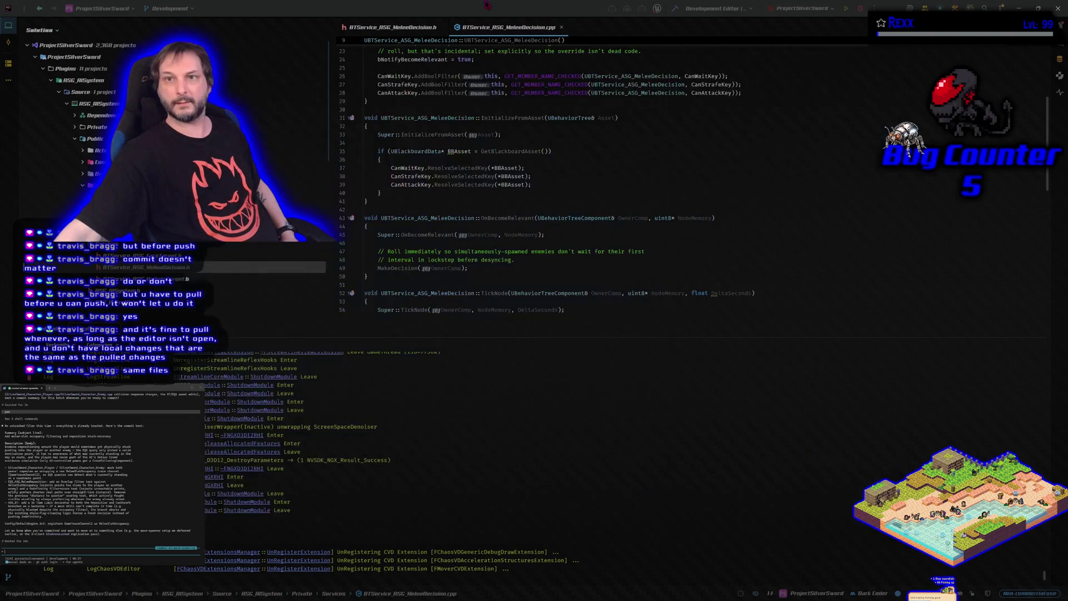
pyautogui.click(675, 8)
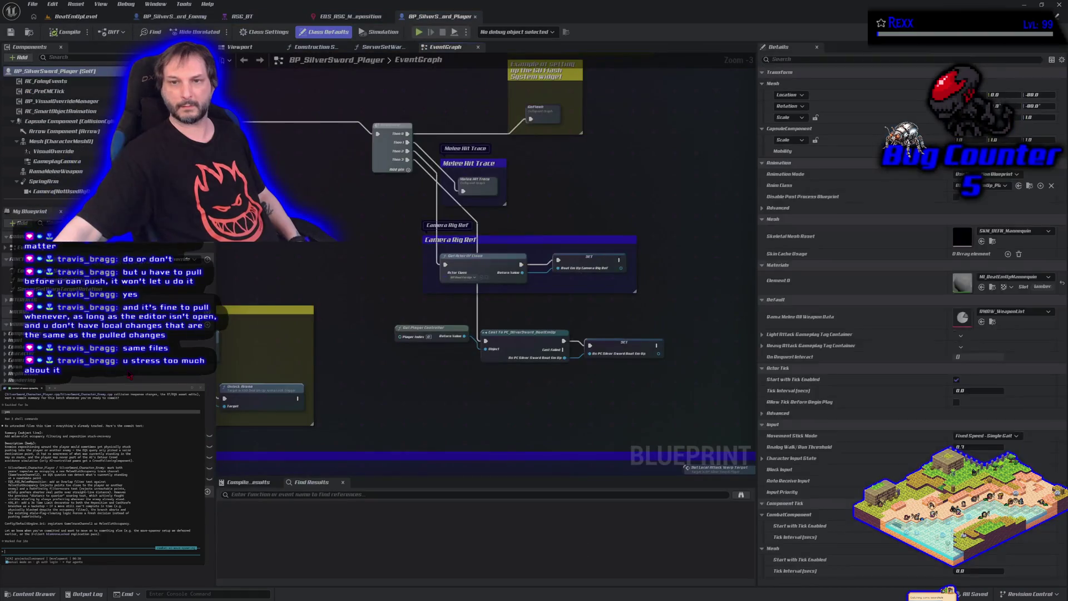
# - Open the Content Drawer and browse the ASG_Content Input and UI folders
pyautogui.hotkey('ctrl', 'space')
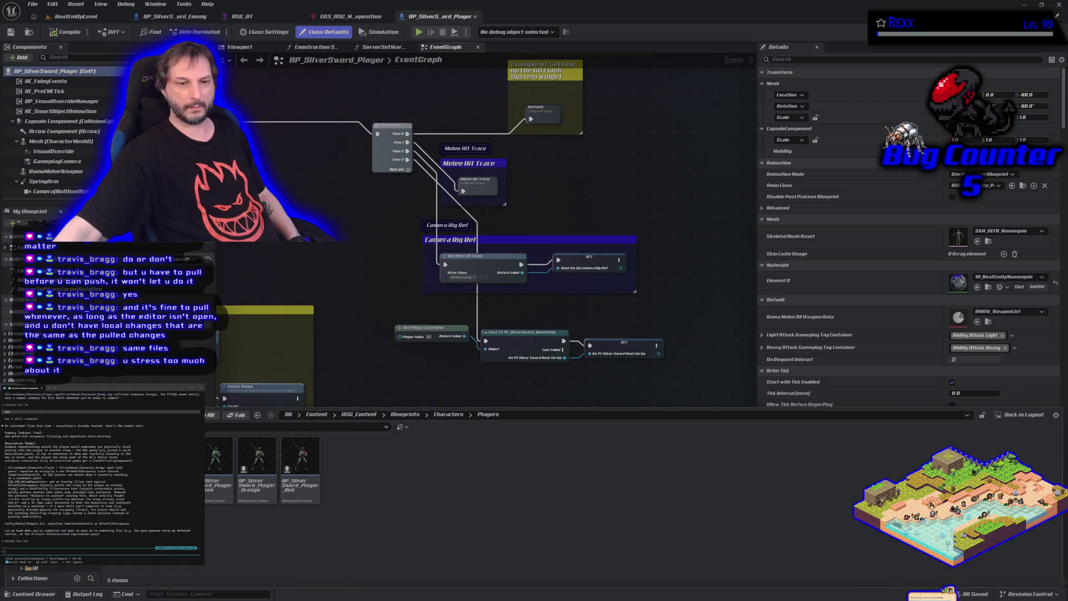
pyautogui.click(359, 414)
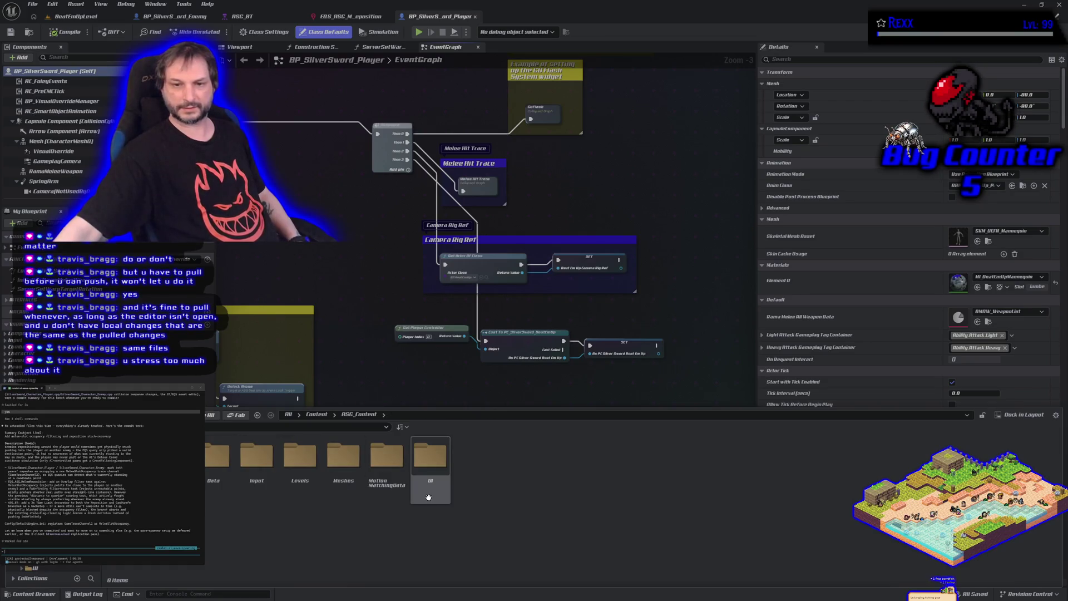
pyautogui.doubleClick(258, 473)
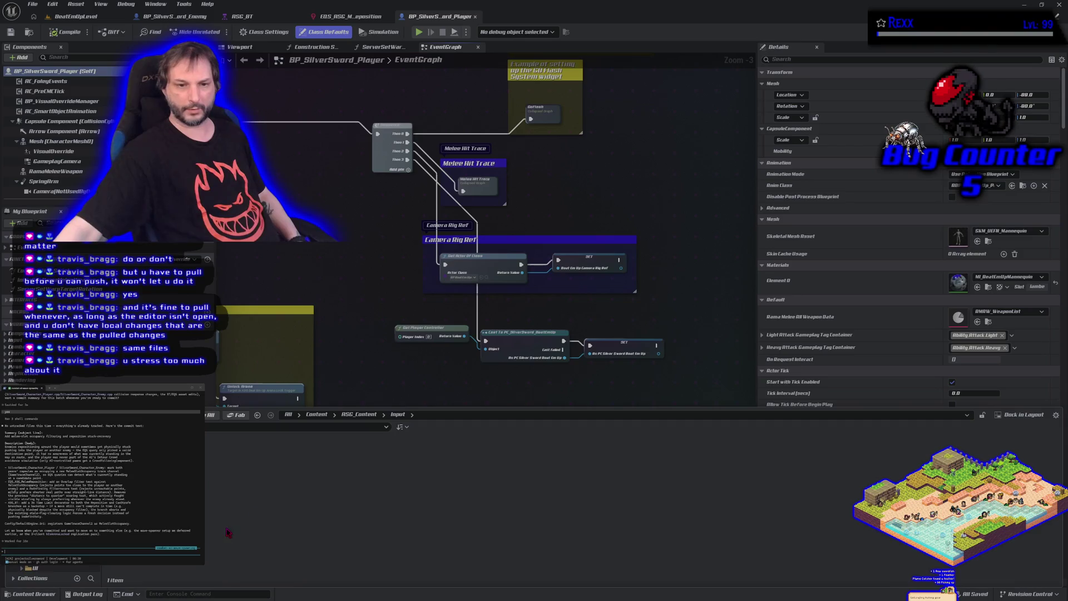
pyautogui.hotkey('alt', 'Left')
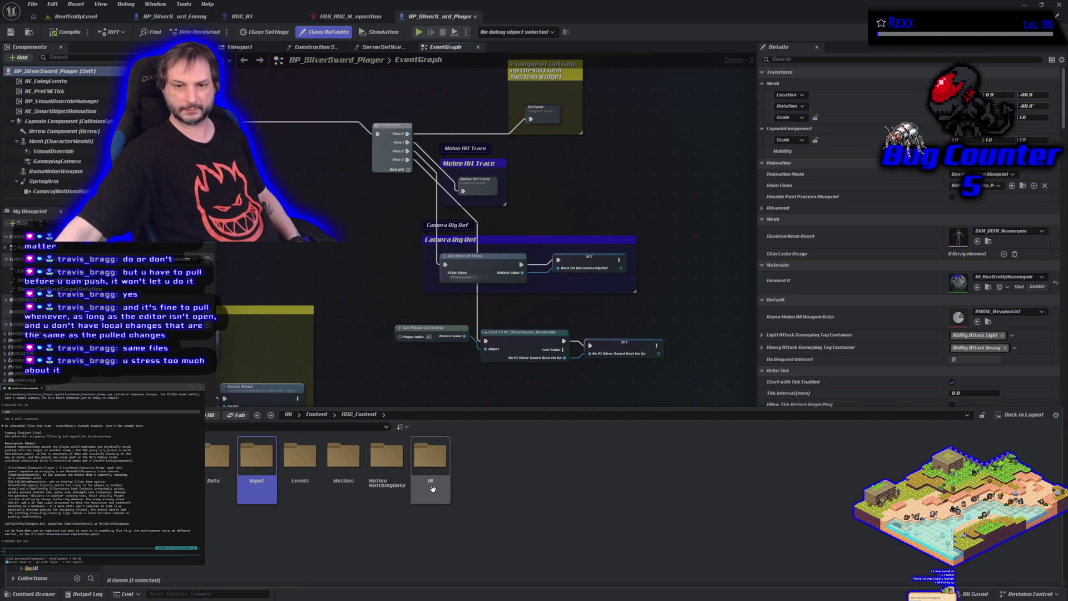
pyautogui.doubleClick(433, 487)
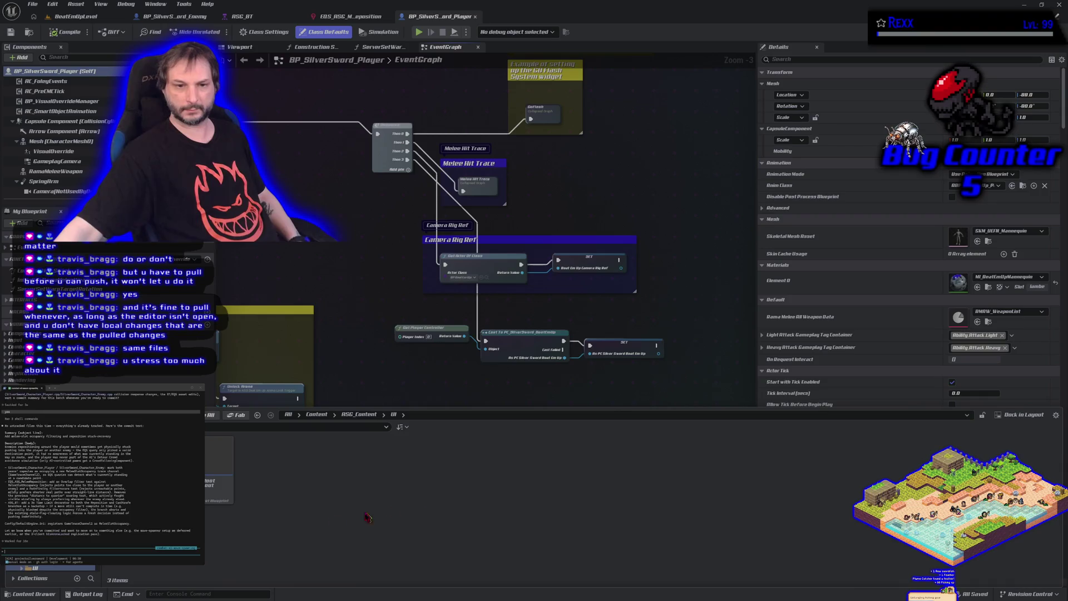
pyautogui.click(214, 471)
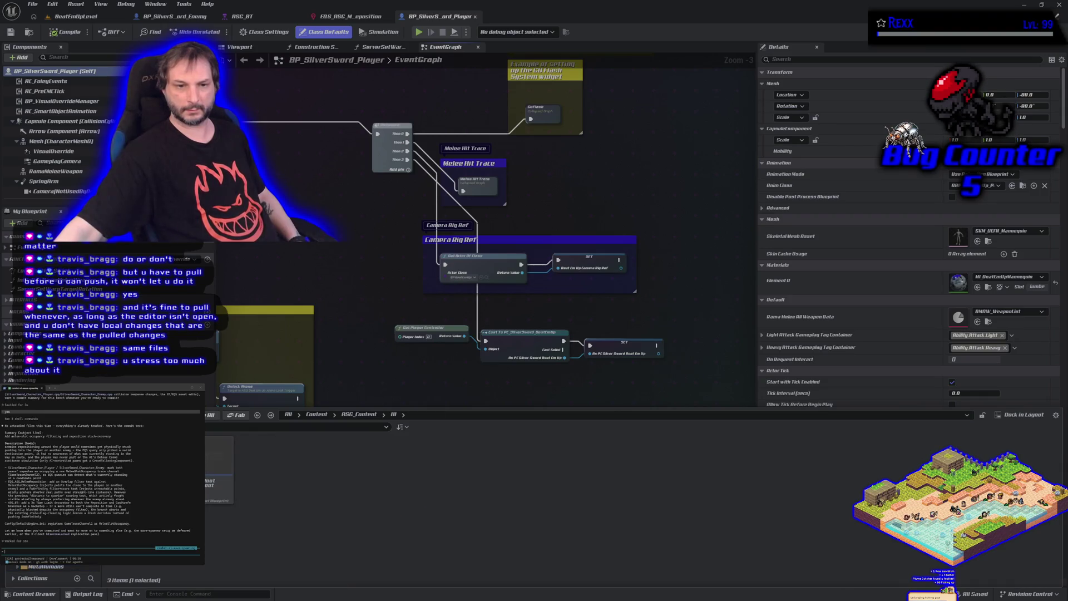
pyautogui.hotkey('alt', 'Left')
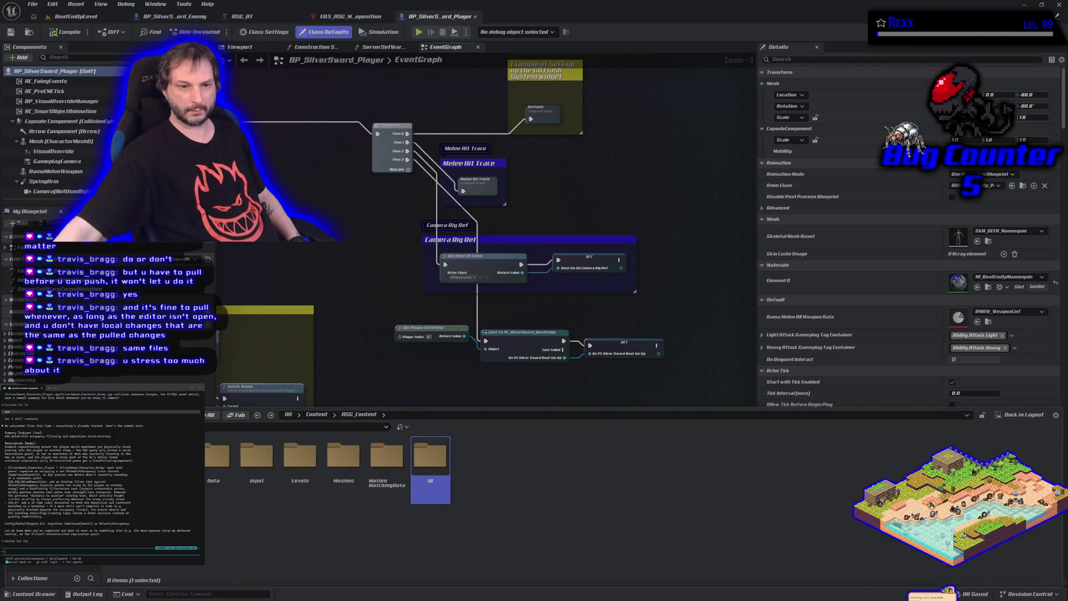
# - Navigate through Fab and EasyInputPrompts into the GraphicContent folder
pyautogui.hotkey('alt', 'Left')
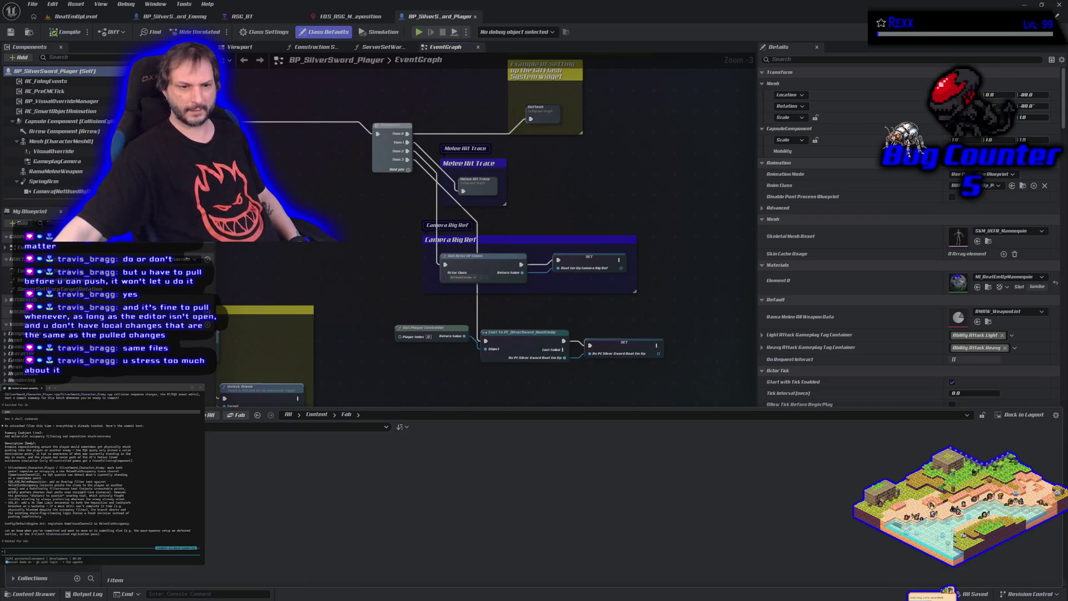
pyautogui.hotkey('alt', 'Left')
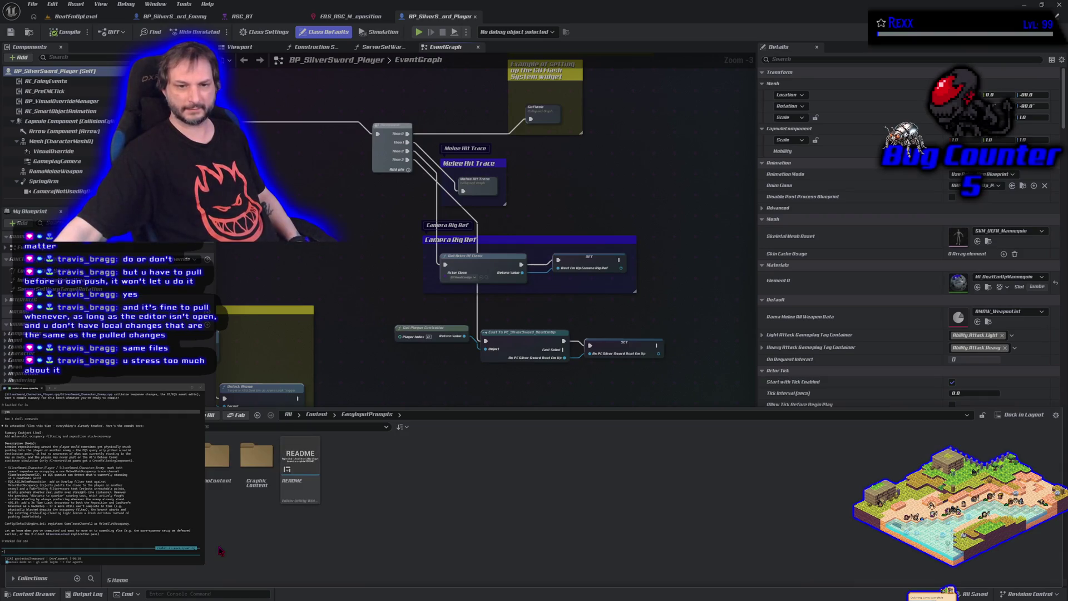
pyautogui.hotkey('alt', 'Left')
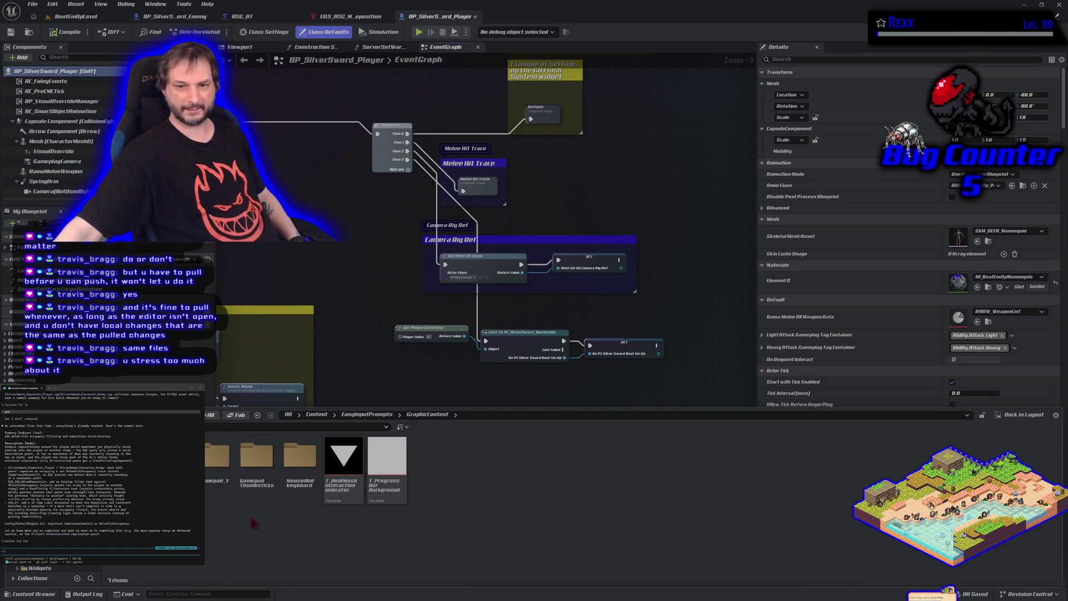
pyautogui.hotkey('alt', 'Left')
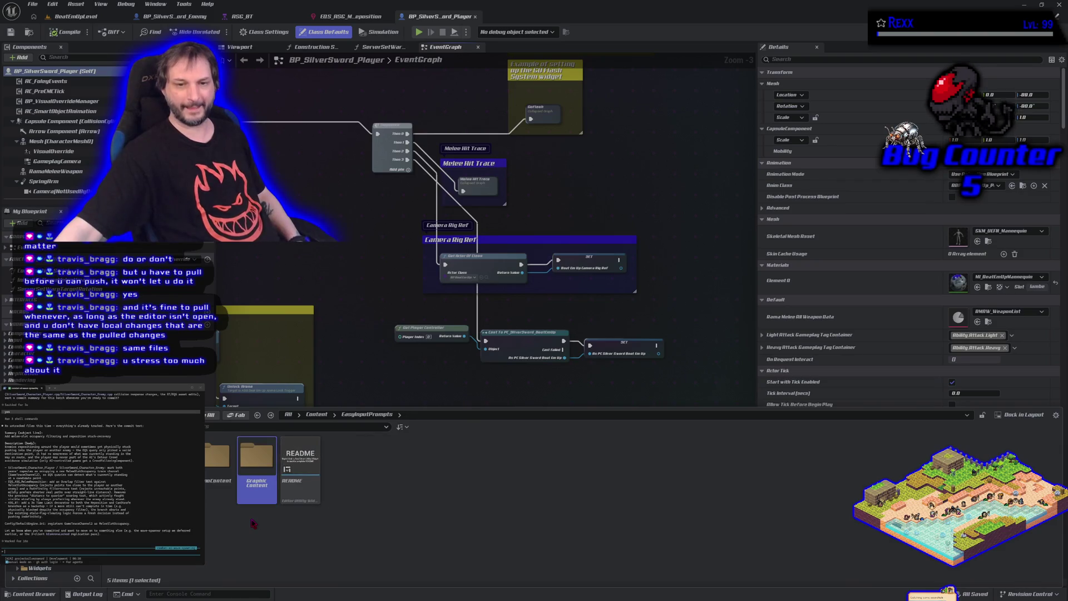
pyautogui.hotkey('alt', 'Right')
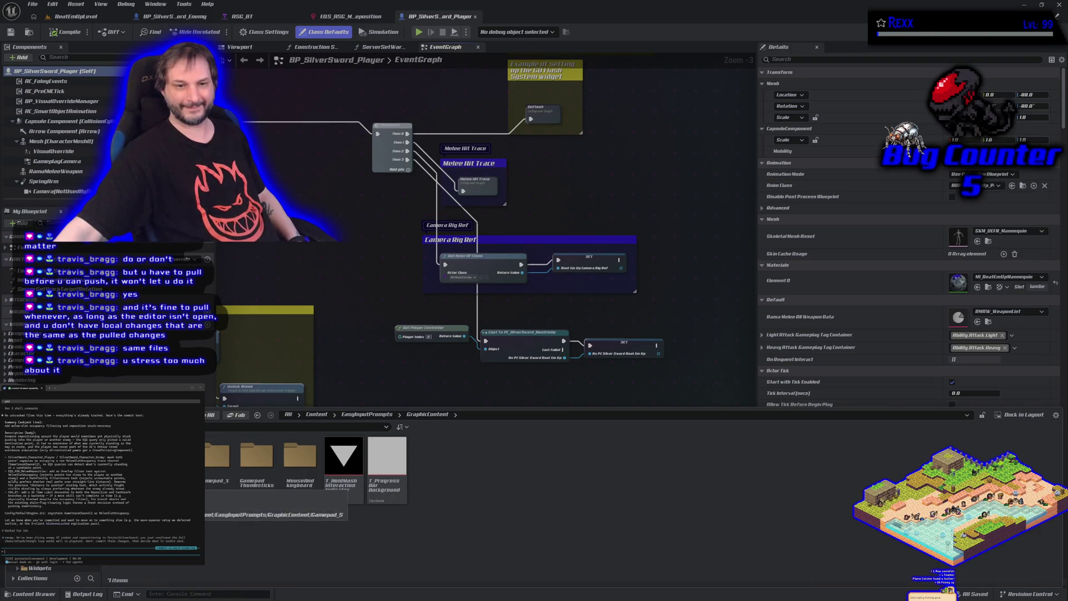
# - Open the Gamepad_P folder to view gamepad button prompt textures like L1, L2, R1 and R2
pyautogui.doubleClick(173, 462)
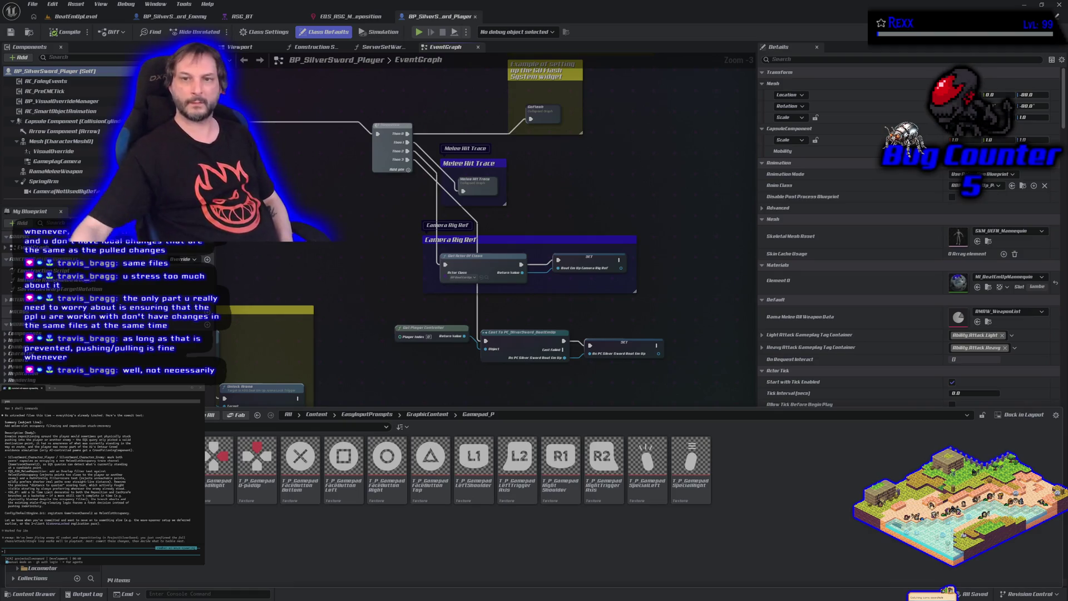
# - Watch the sword dummies fight the player in the BeatEmUpLevel playtest, then stop it
pyautogui.click(84, 25)
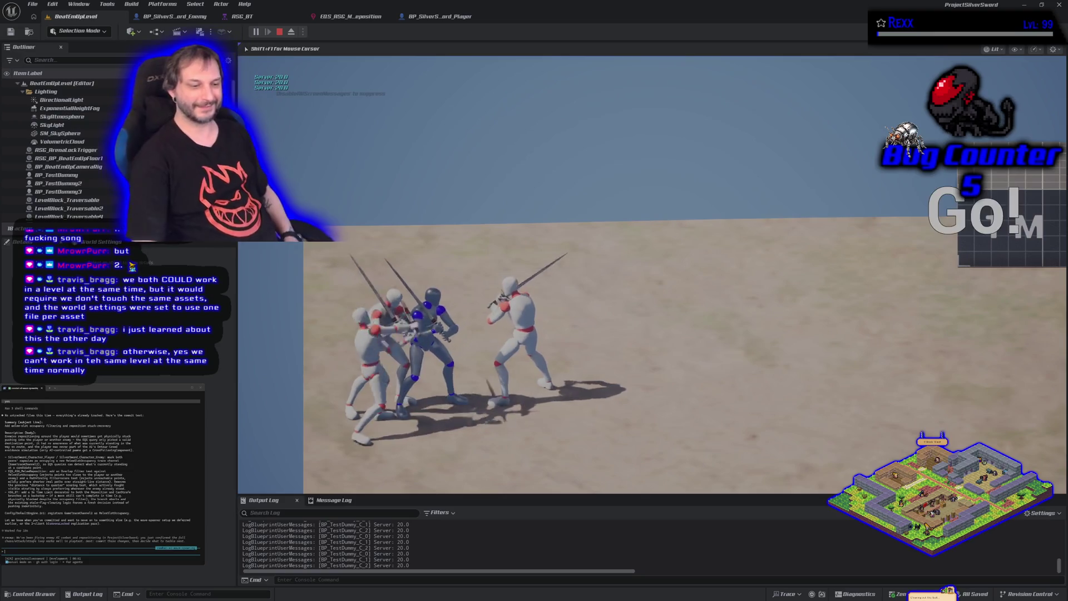
pyautogui.press('Escape')
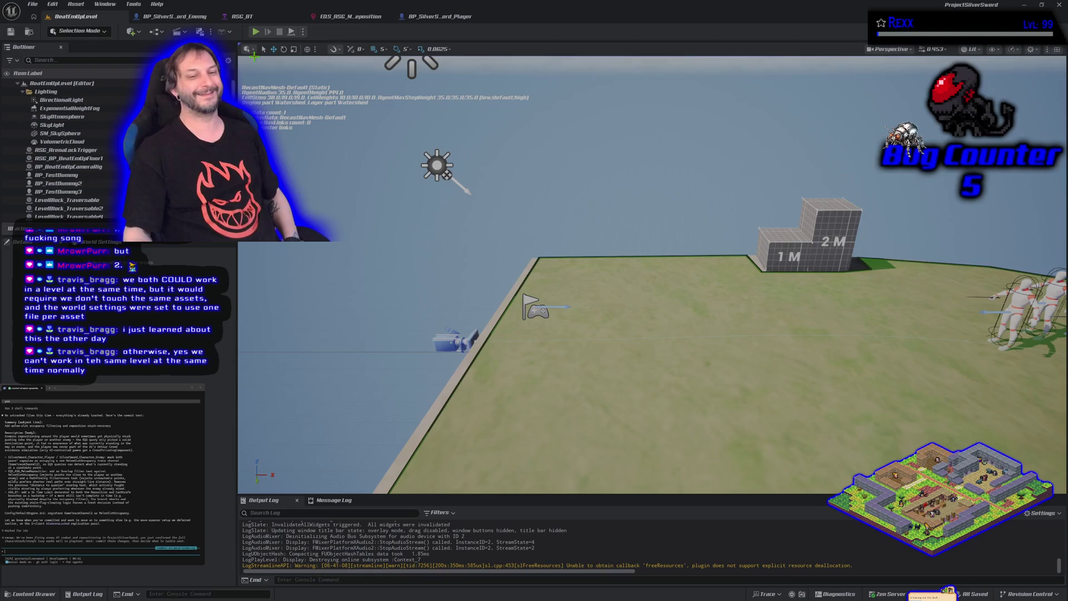
# - Survey the stopped level and the EQS_ASG_MeleeReposition graph, then bring up the HacknPlan board
pyautogui.moveTo(651, 278)
pyautogui.mouseDown()
pyautogui.moveTo(617, 261)
pyautogui.moveTo(573, 206)
pyautogui.moveTo(573, 234)
pyautogui.mouseUp()
pyautogui.moveTo(453, 355)
pyautogui.mouseDown()
pyautogui.moveTo(453, 367)
pyautogui.moveTo(459, 334)
pyautogui.mouseUp()
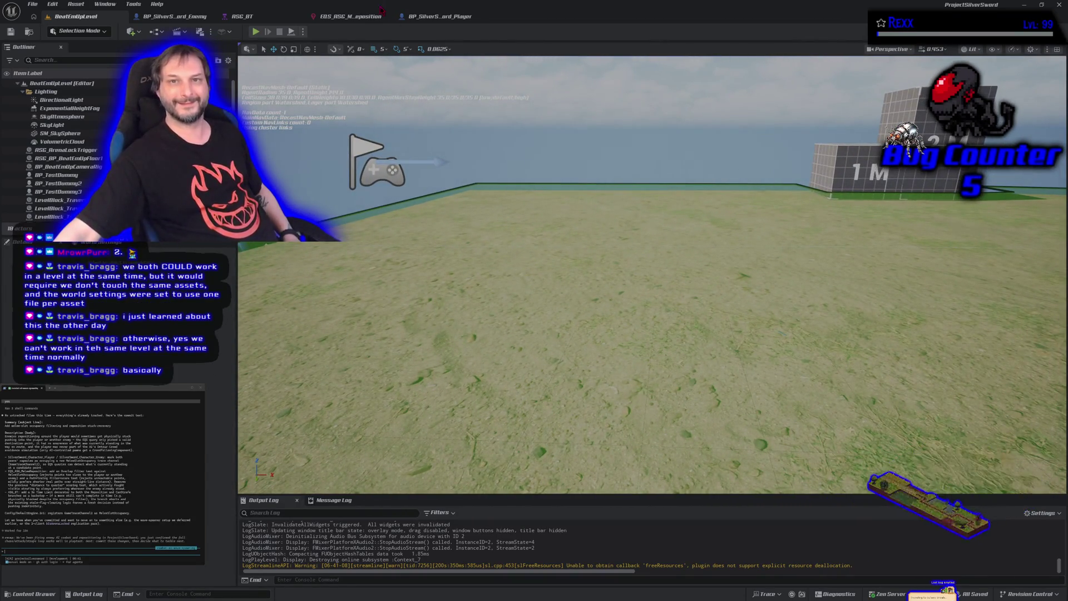
pyautogui.click(366, 20)
pyautogui.click(75, 16)
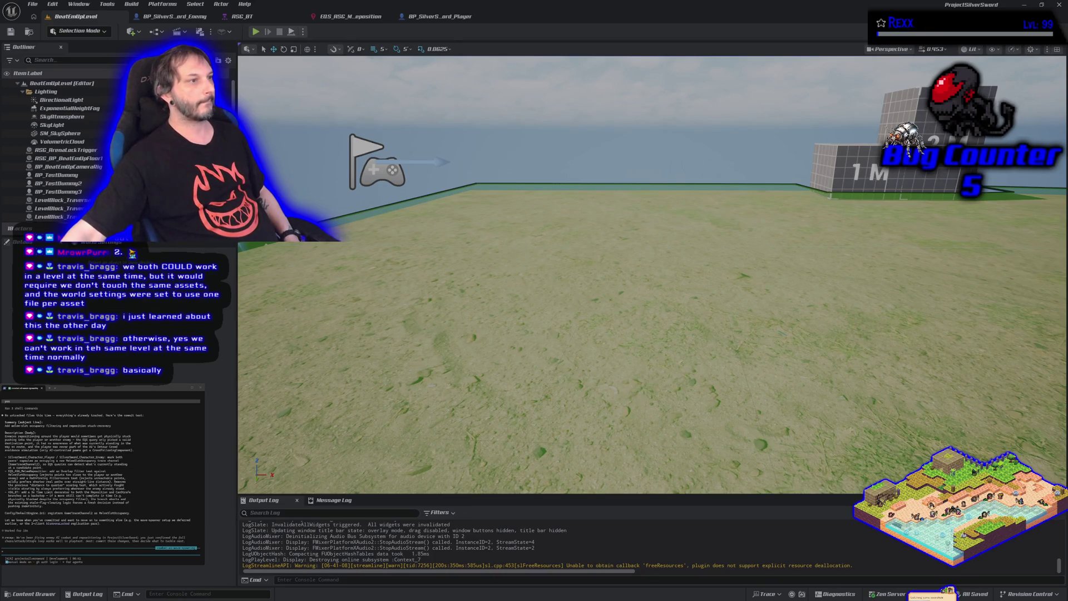
pyautogui.hotkey('alt', 'Tab')
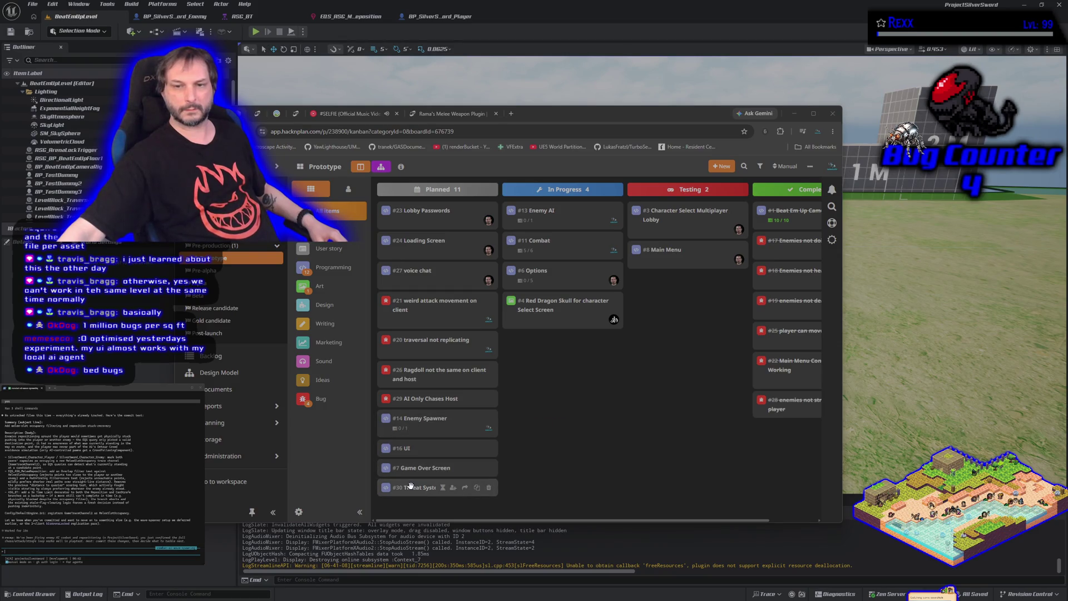
# - Reorder Planned: #14 Enemy Spawner up, then #30, #16, #7, #29 beneath it, #20 above #21
pyautogui.moveTo(417, 421); pyautogui.dragTo(414, 305)
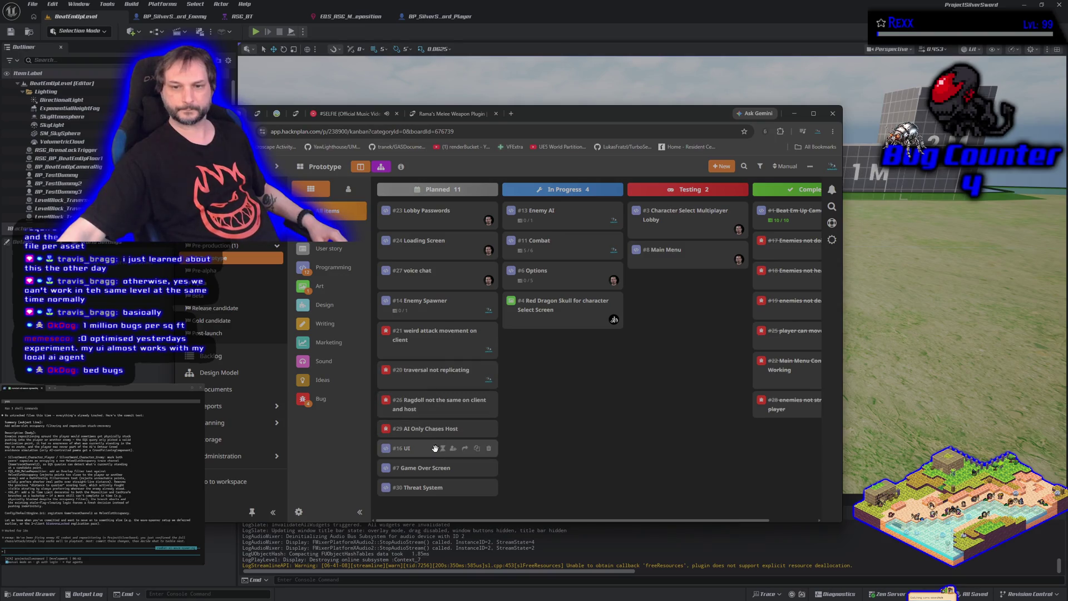
pyautogui.moveTo(435, 488); pyautogui.dragTo(434, 322)
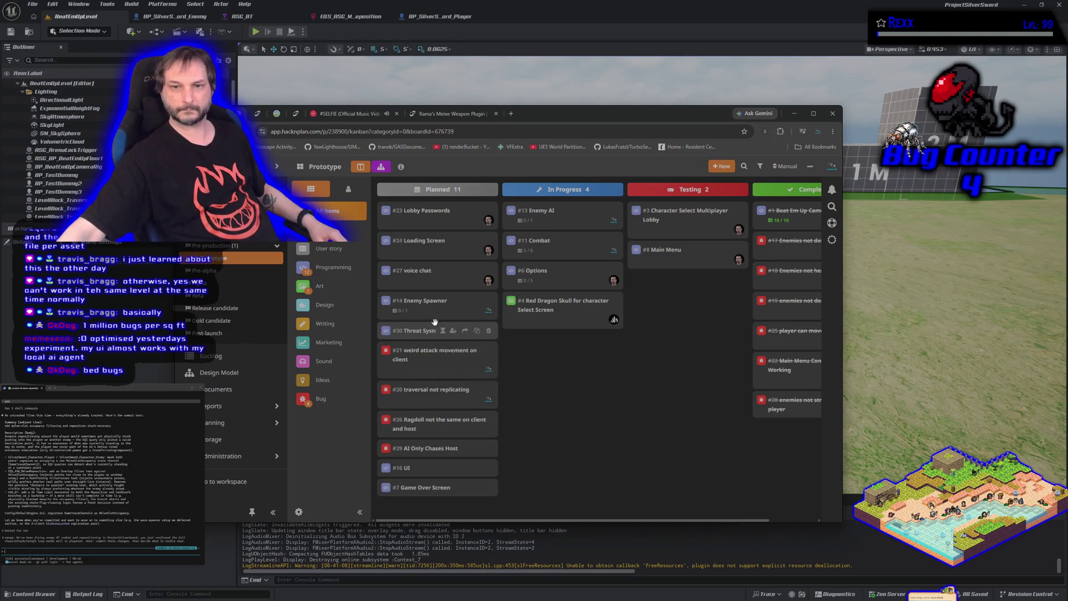
pyautogui.moveTo(424, 471); pyautogui.dragTo(425, 361)
pyautogui.moveTo(425, 488); pyautogui.dragTo(426, 369)
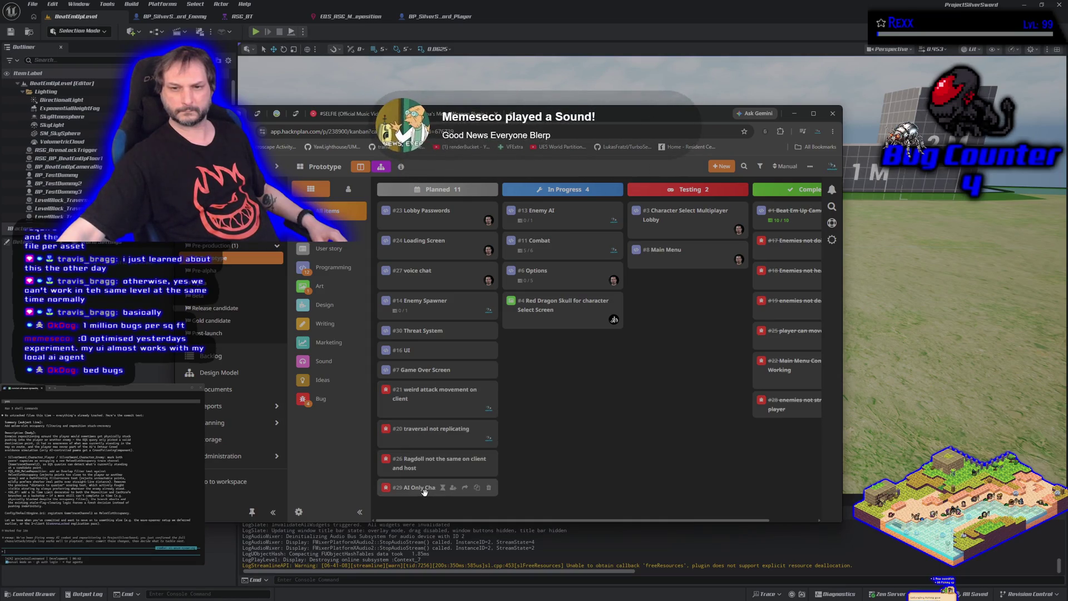
pyautogui.moveTo(425, 492); pyautogui.dragTo(423, 393)
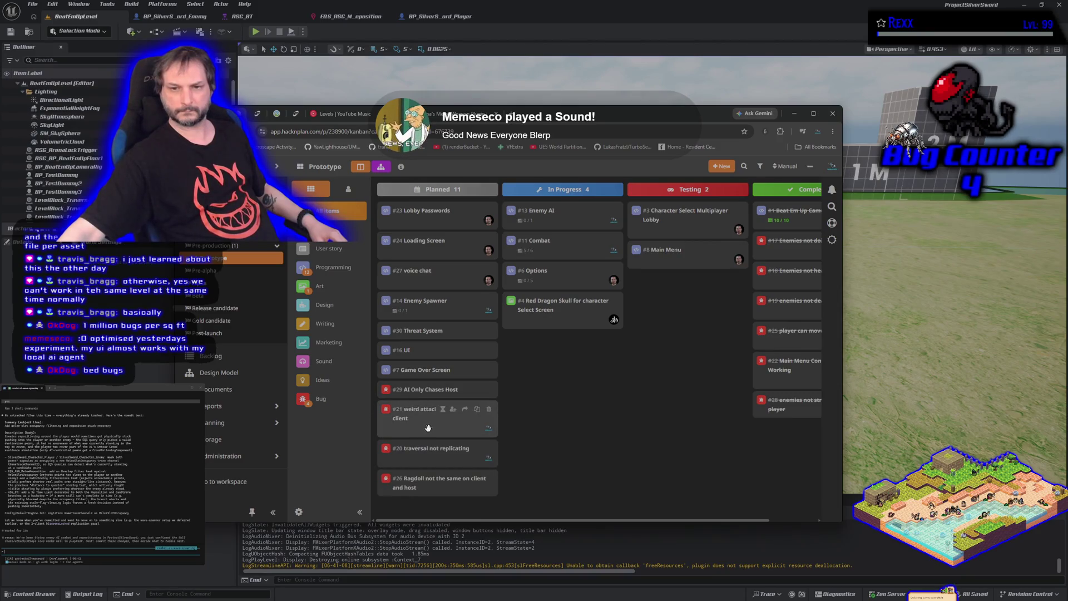
pyautogui.moveTo(422, 450)
pyautogui.mouseDown()
pyautogui.moveTo(419, 459)
pyautogui.moveTo(420, 412)
pyautogui.mouseUp()
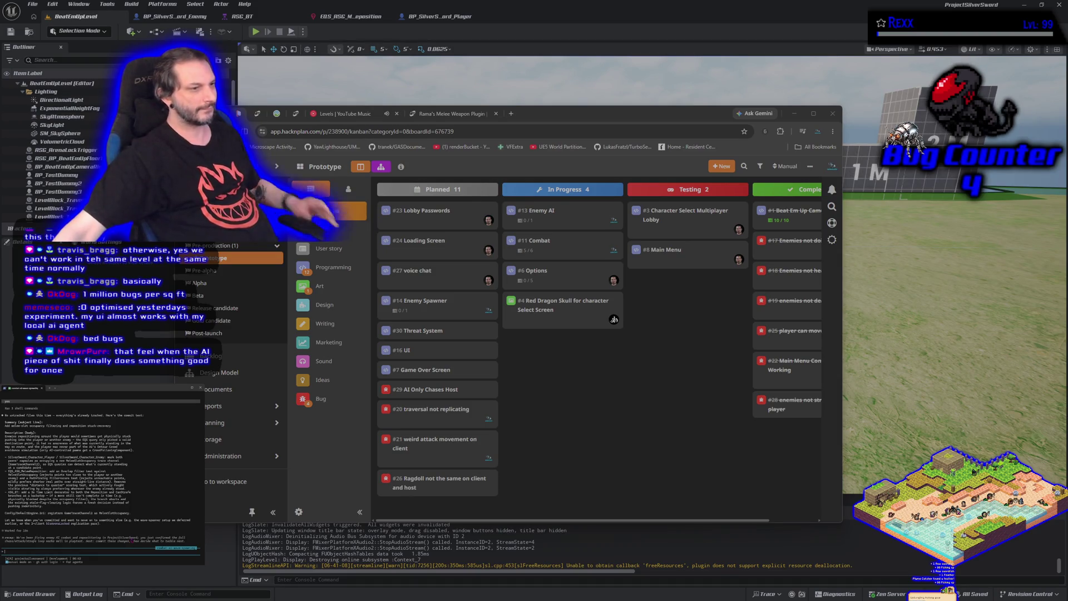
# - Send the agent option 4 for its to-do list question, then check GitHub Desktop for changes
pyautogui.write('4')
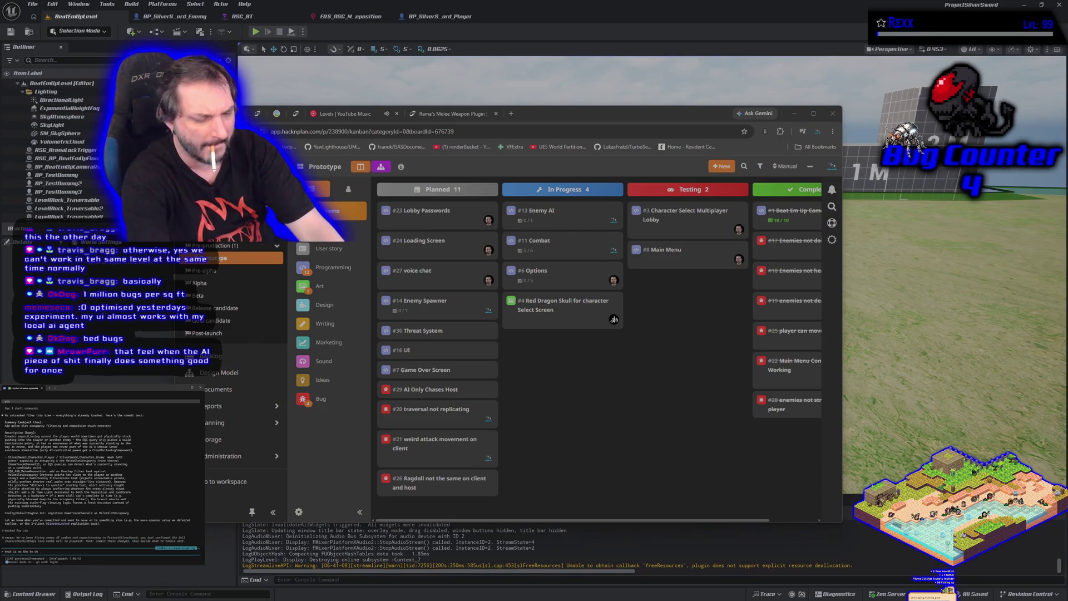
pyautogui.press('Return')
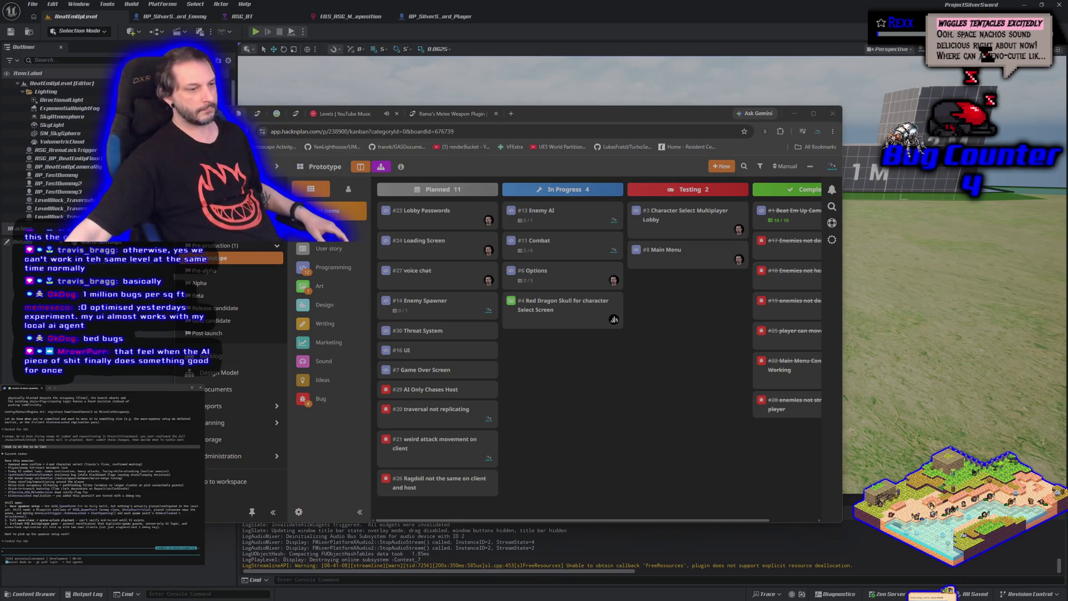
pyautogui.hotkey('alt', 'Tab')
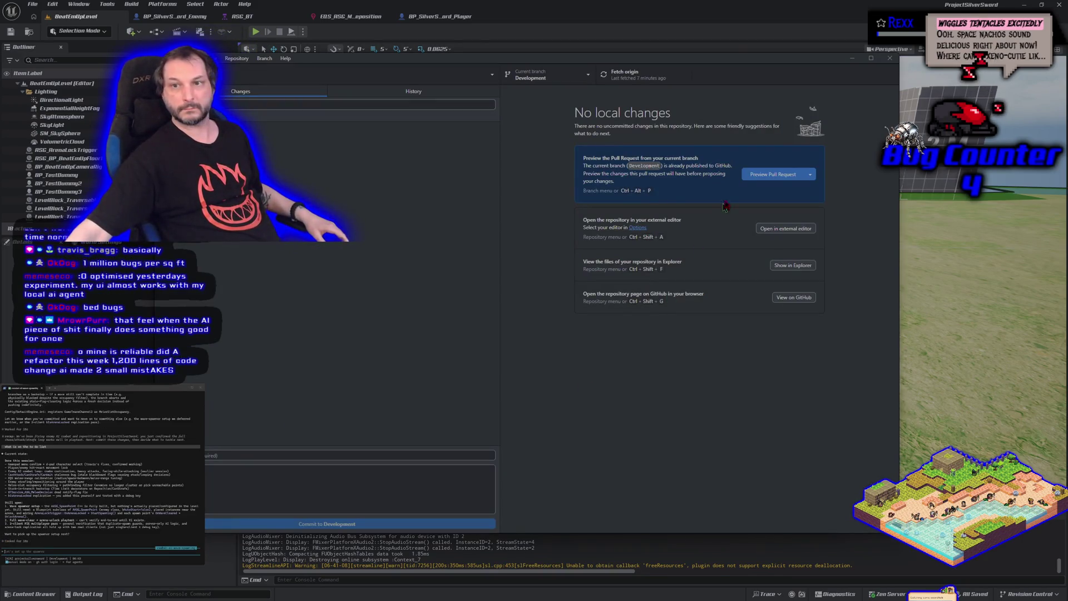
pyautogui.click(852, 58)
pyautogui.click(603, 118)
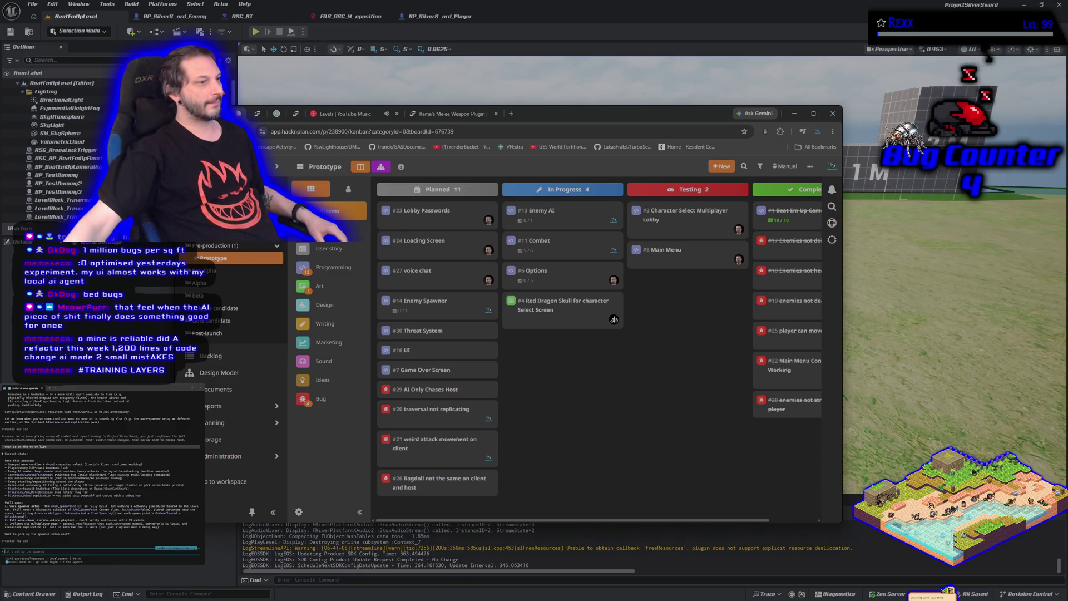
# - Copy the 'Done this session' lines from the terminal inset and clear the selection
pyautogui.hotkey('ctrl', 'c')
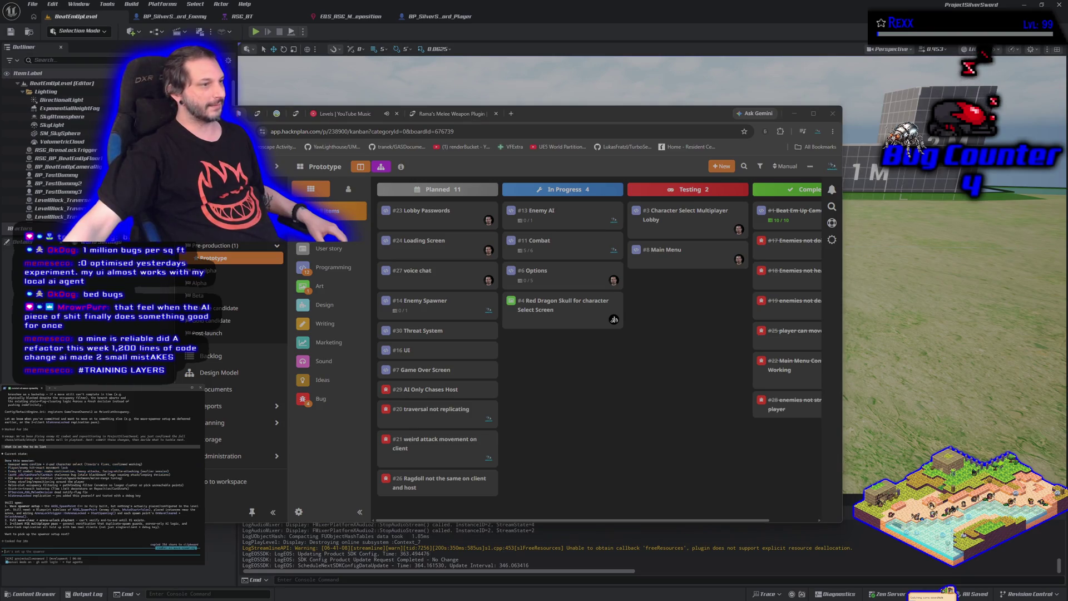
pyautogui.moveTo(4, 463); pyautogui.dragTo(146, 496)
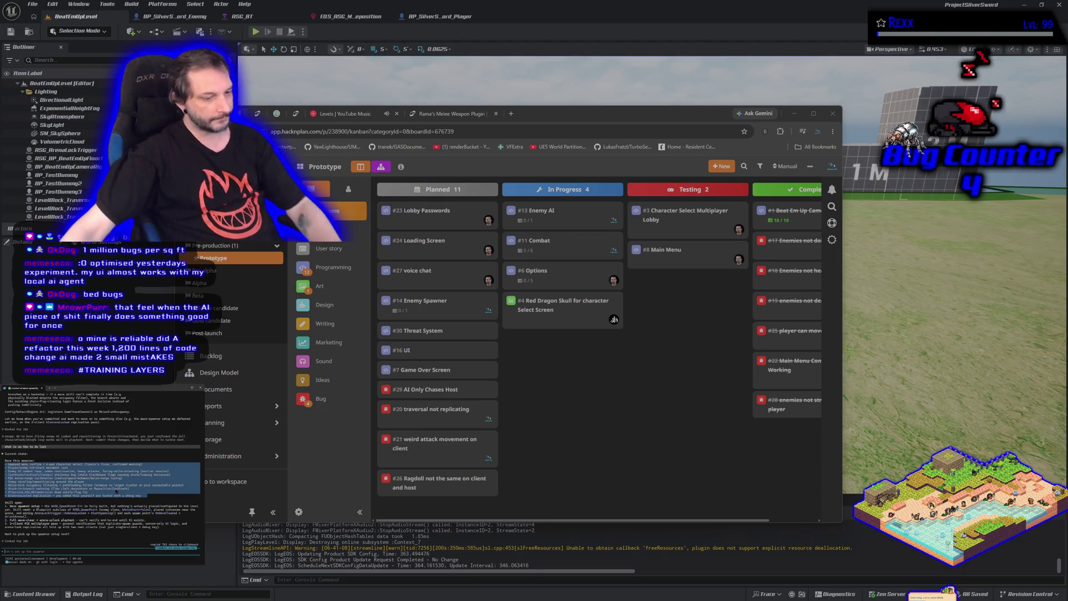
pyautogui.click(116, 492)
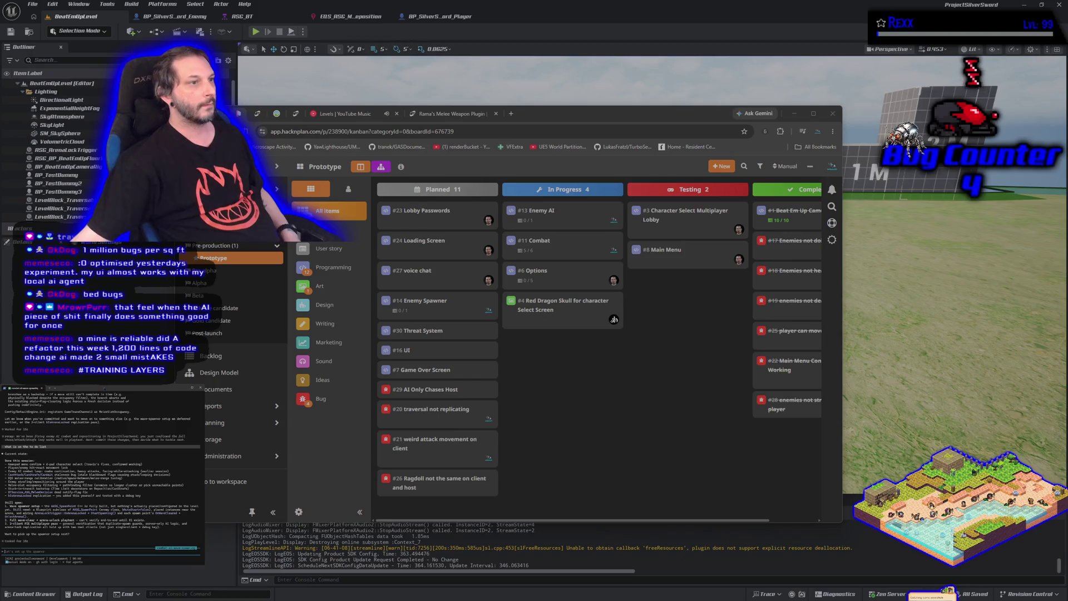
pyautogui.hotkey('alt', 'Tab')
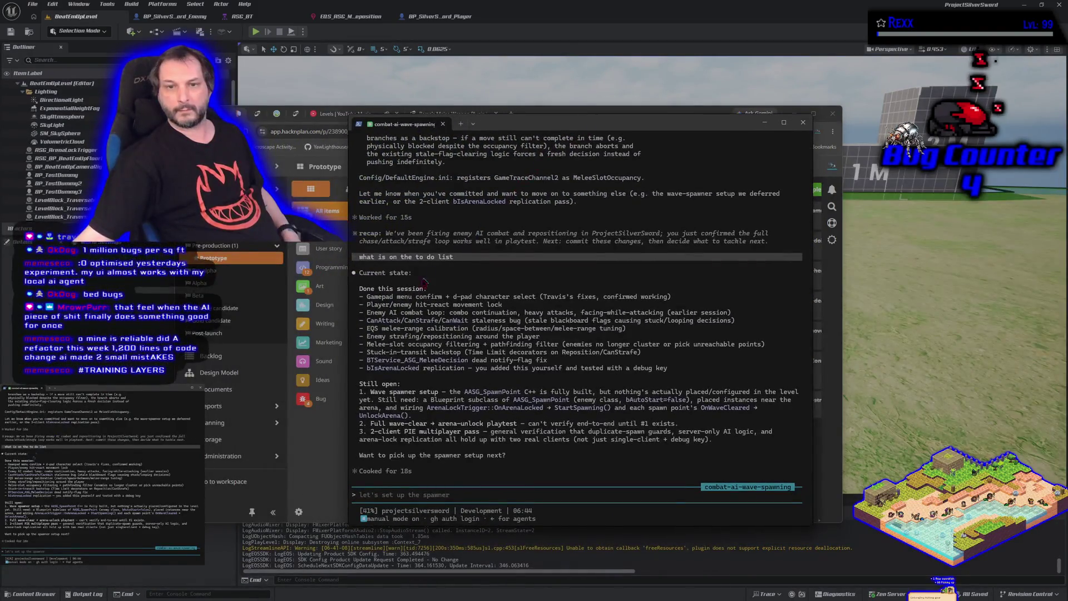
# - Copy the ten 'Done this session' lines from the combat-ai-wave-spawning terminal, then deselect
pyautogui.moveTo(358, 299)
pyautogui.mouseDown()
pyautogui.moveTo(501, 329)
pyautogui.moveTo(612, 371)
pyautogui.moveTo(672, 370)
pyautogui.mouseUp()
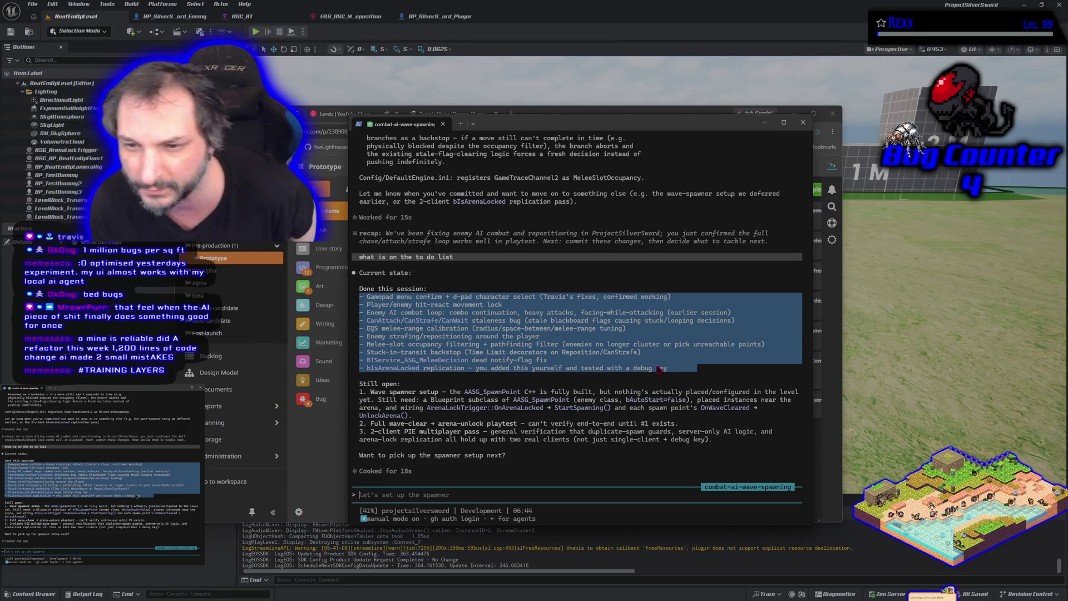
pyautogui.click(508, 272)
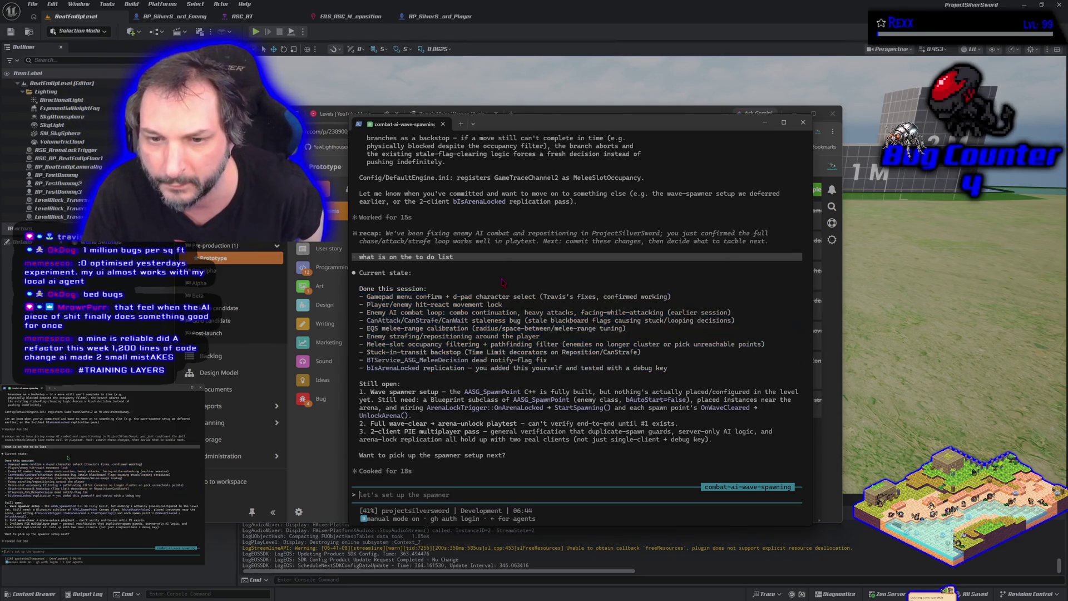
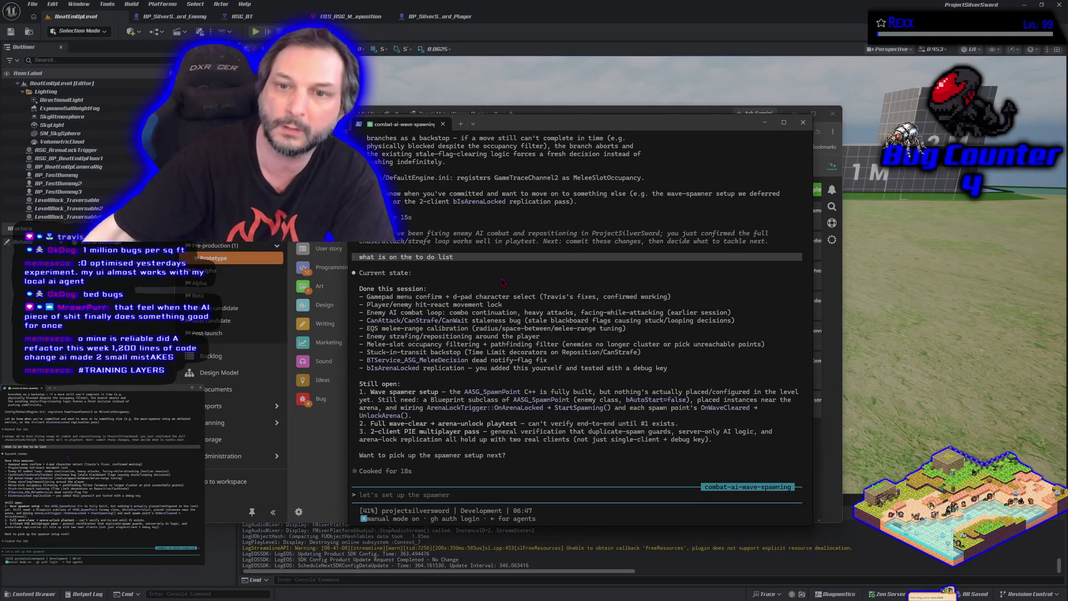
# - Review the details of tasks #11 Combat and #13 Enemy AI, then drag Enemy AI into Complete
pyautogui.click(501, 114)
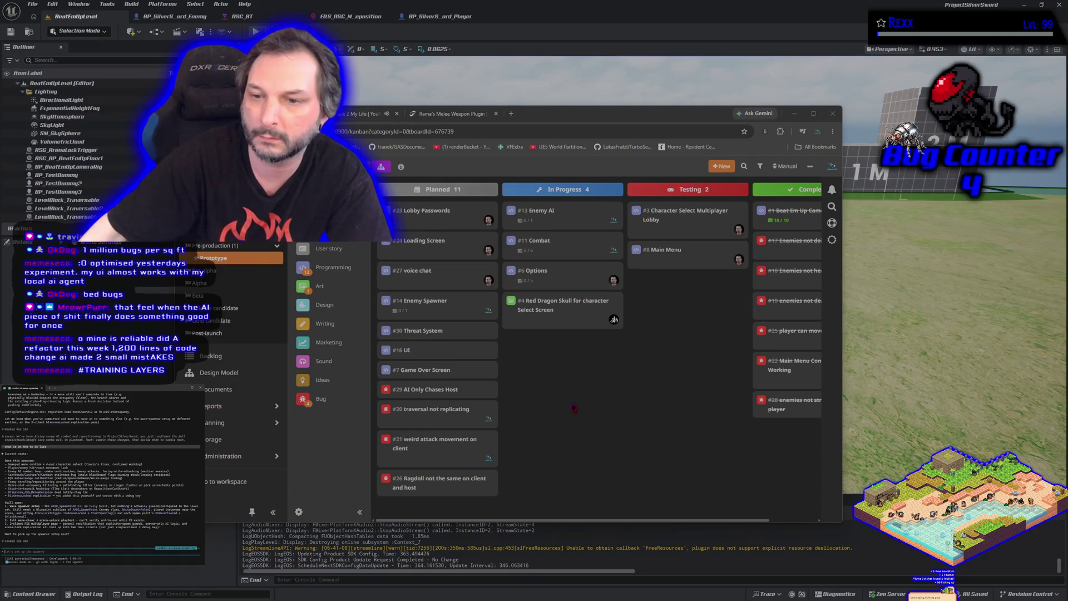
pyautogui.click(548, 240)
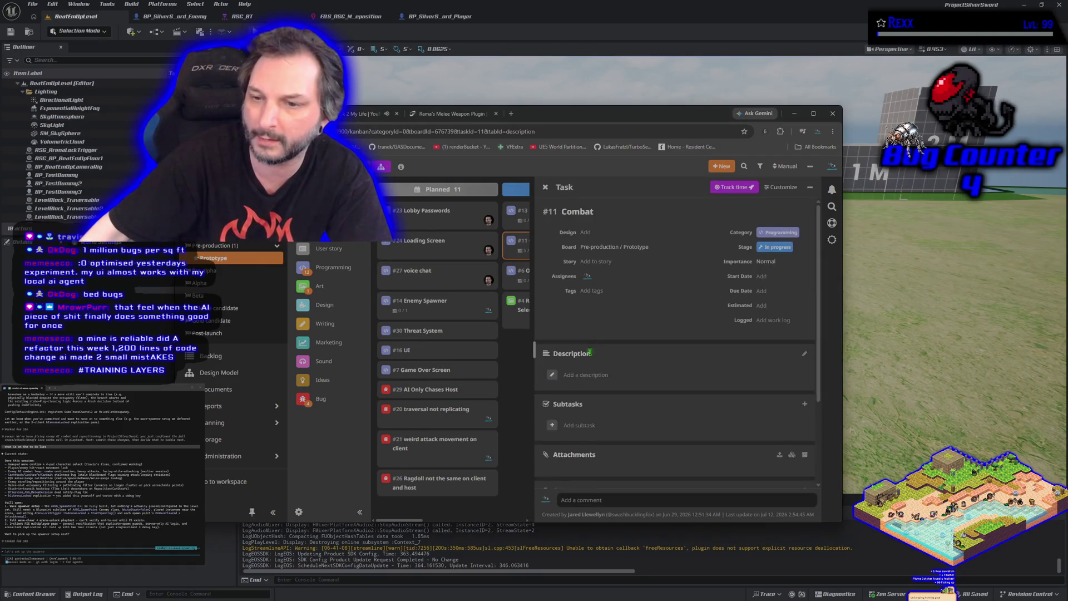
pyautogui.scroll(-2, 592, 447)
pyautogui.press('Up')
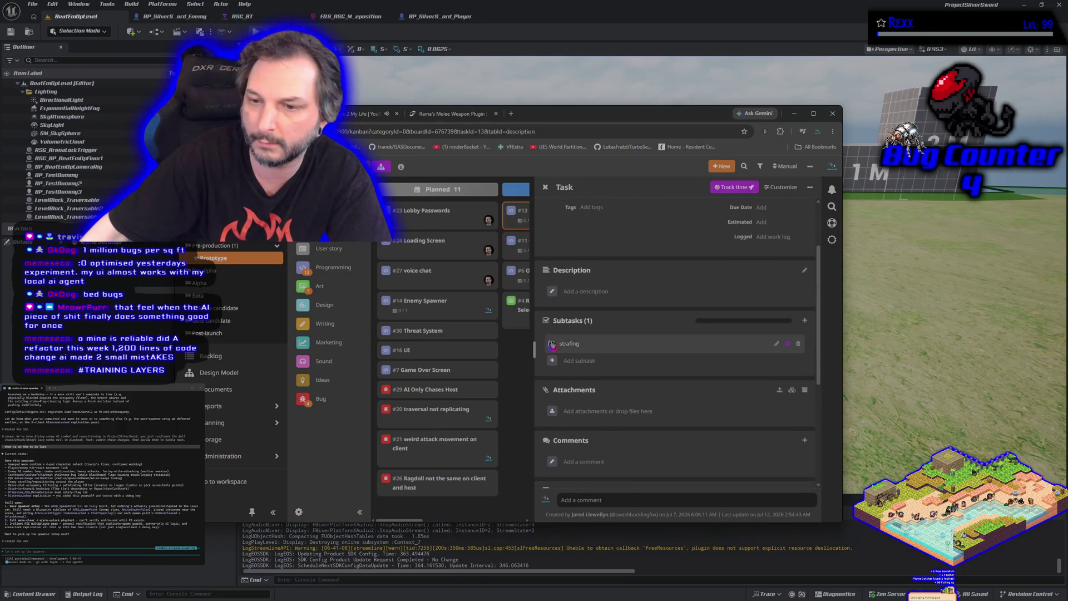
pyautogui.press('Escape')
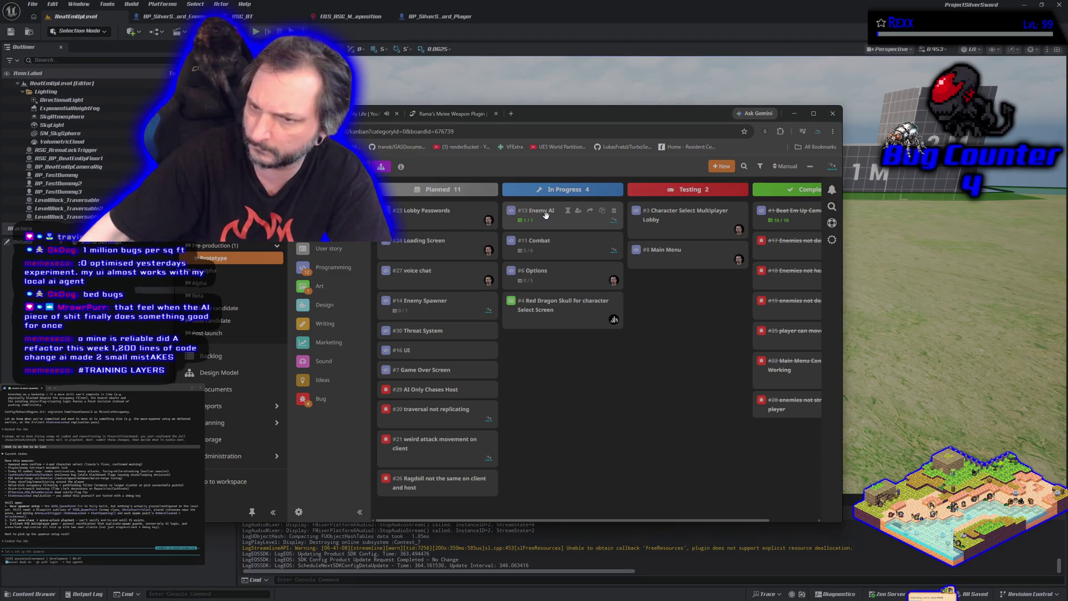
pyautogui.moveTo(545, 214)
pyautogui.mouseDown()
pyautogui.moveTo(712, 386)
pyautogui.moveTo(783, 436)
pyautogui.mouseUp()
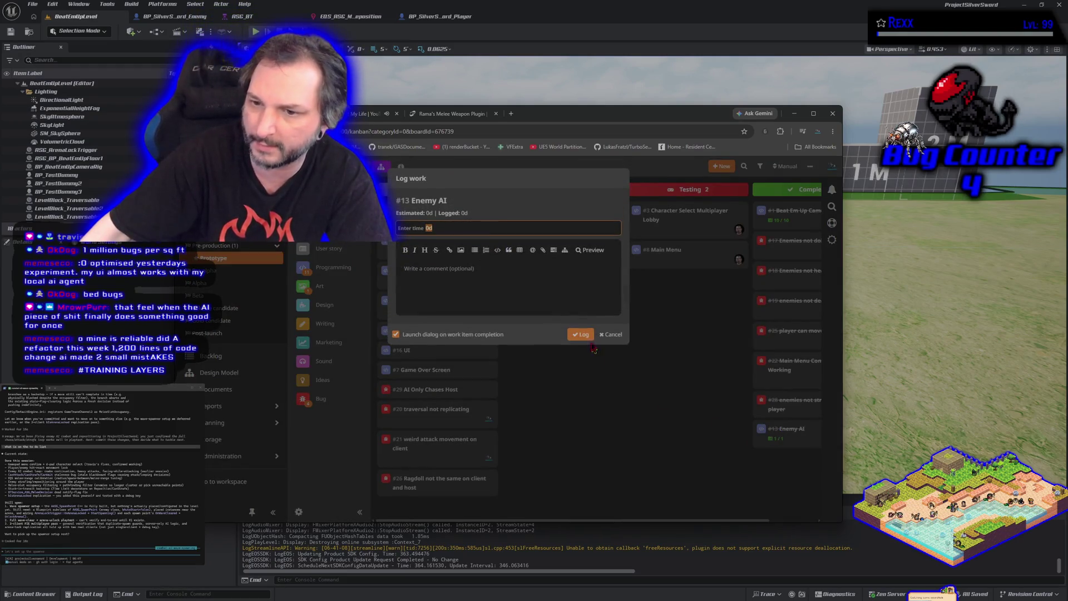
# - Log work for the completed Enemy AI task with 0d recorded
pyautogui.click(580, 329)
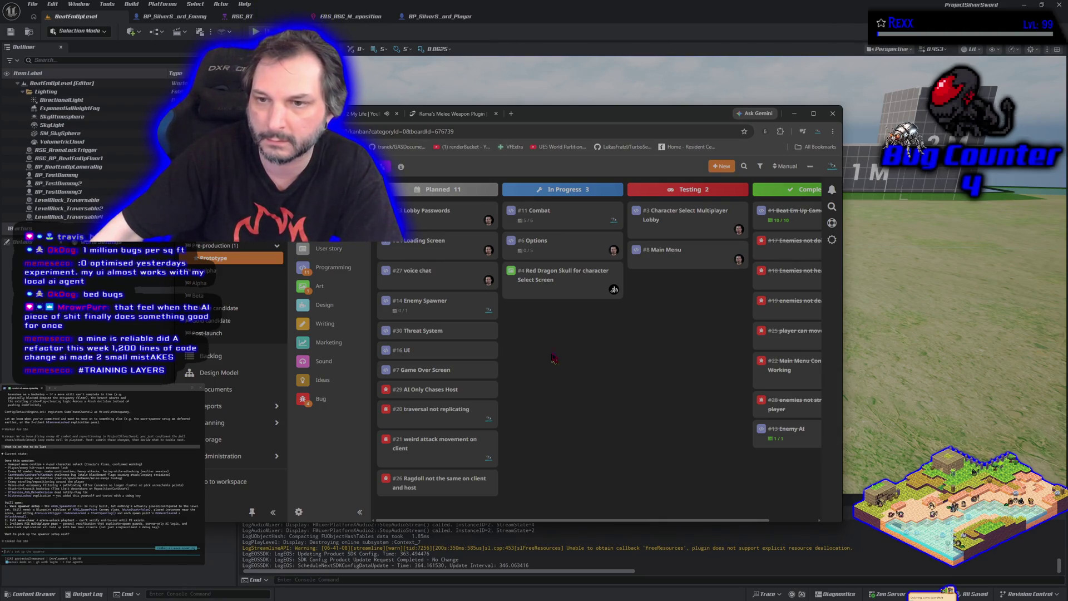
# - Glance at task #11 Combat, then close the Rama's Melee Weapon Plugin store tab
pyautogui.click(545, 211)
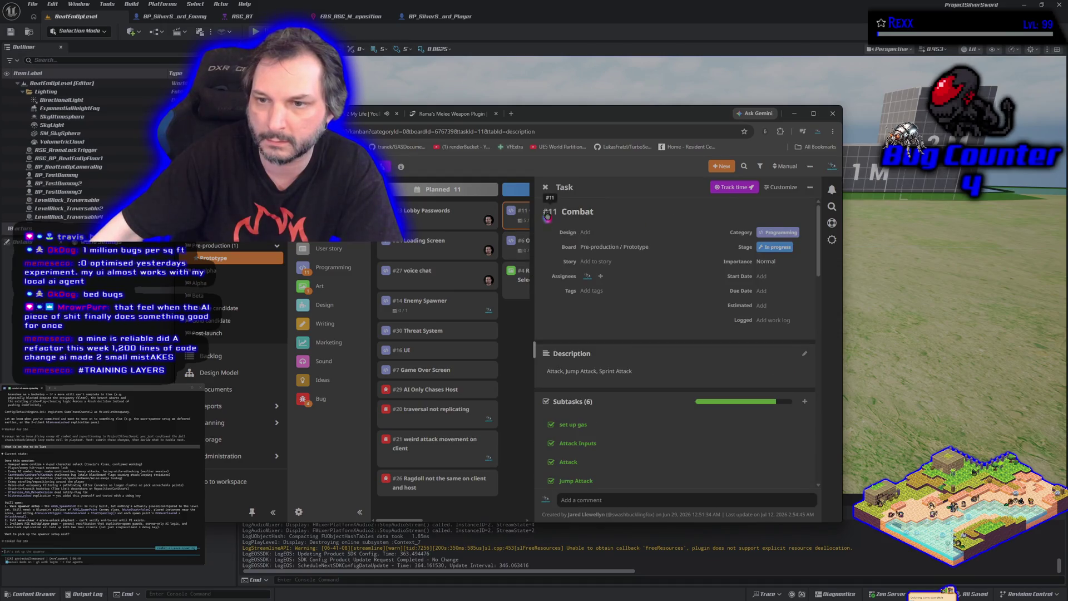
pyautogui.click(516, 354)
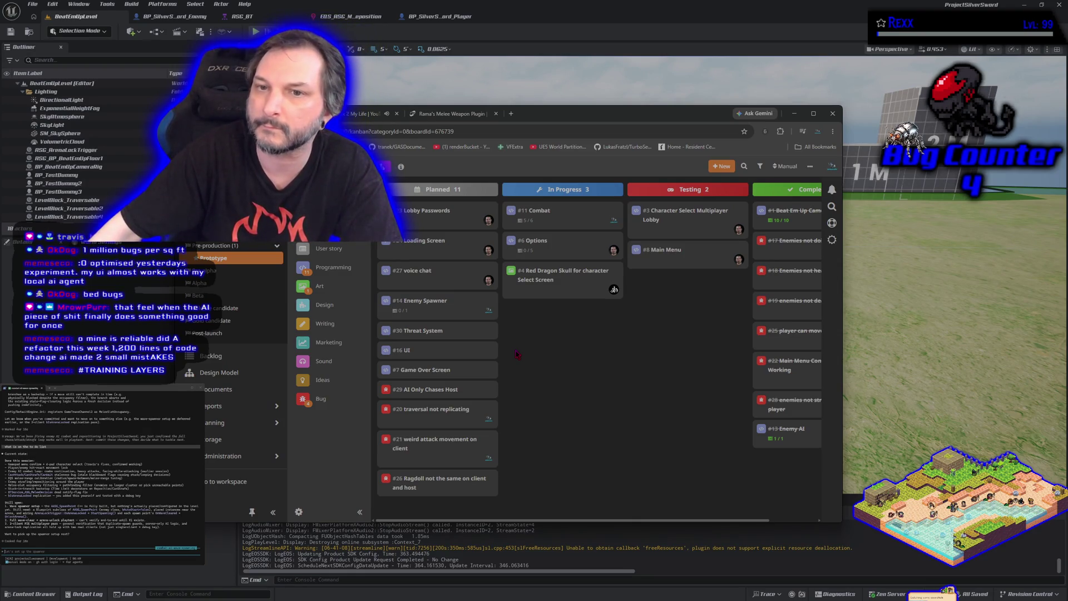
pyautogui.click(444, 116)
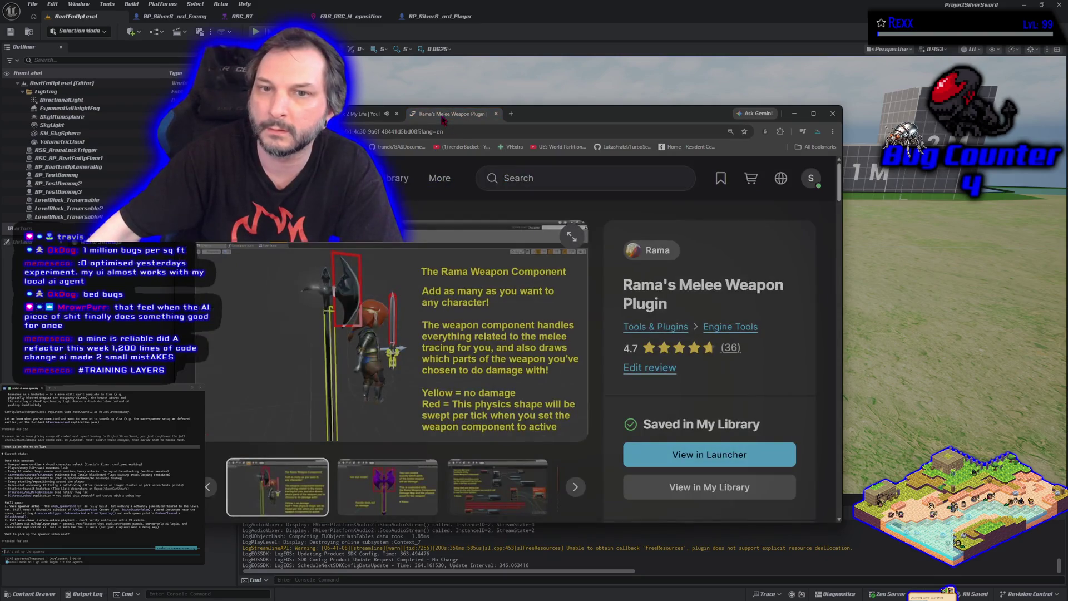
pyautogui.hotkey('ctrl', 'w')
pyautogui.hotkey('ctrl', 'shift', 'Tab')
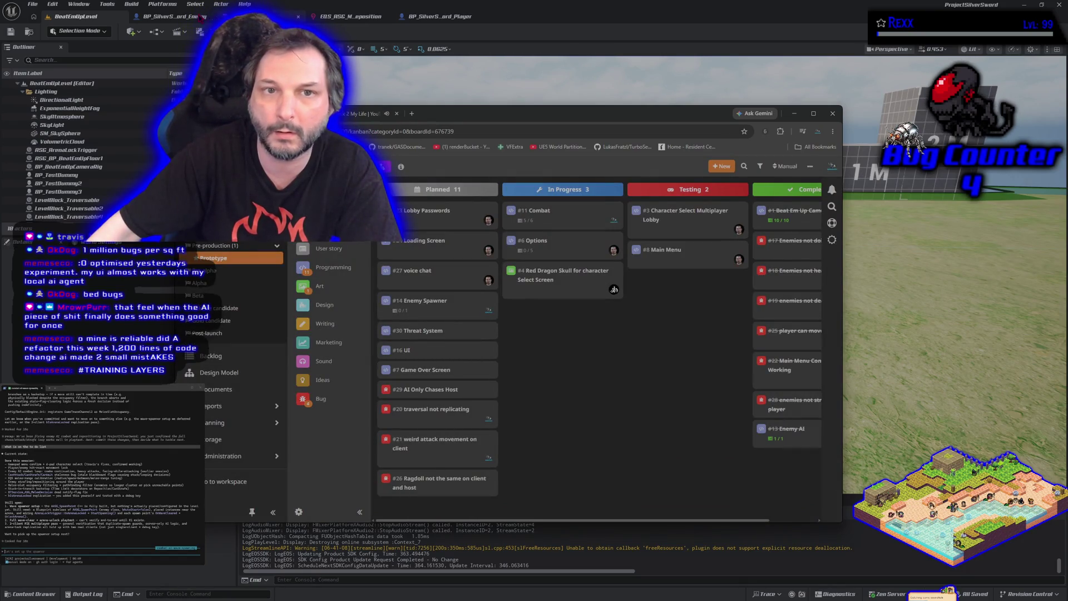
pyautogui.click(199, 20)
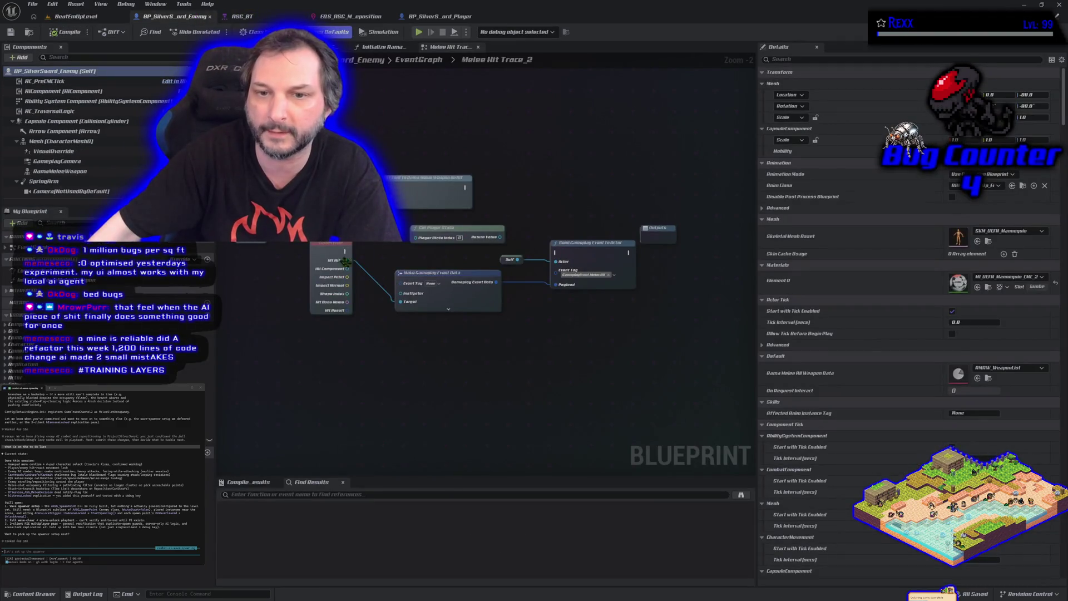
# - Wire BP_SilverSword_Enemy's hit event into Send Gameplay Event, compile, save all, and minimise Unreal
pyautogui.moveTo(345, 251)
pyautogui.mouseDown()
pyautogui.moveTo(370, 273)
pyautogui.moveTo(554, 273)
pyautogui.moveTo(556, 252)
pyautogui.mouseUp()
pyautogui.click(64, 32)
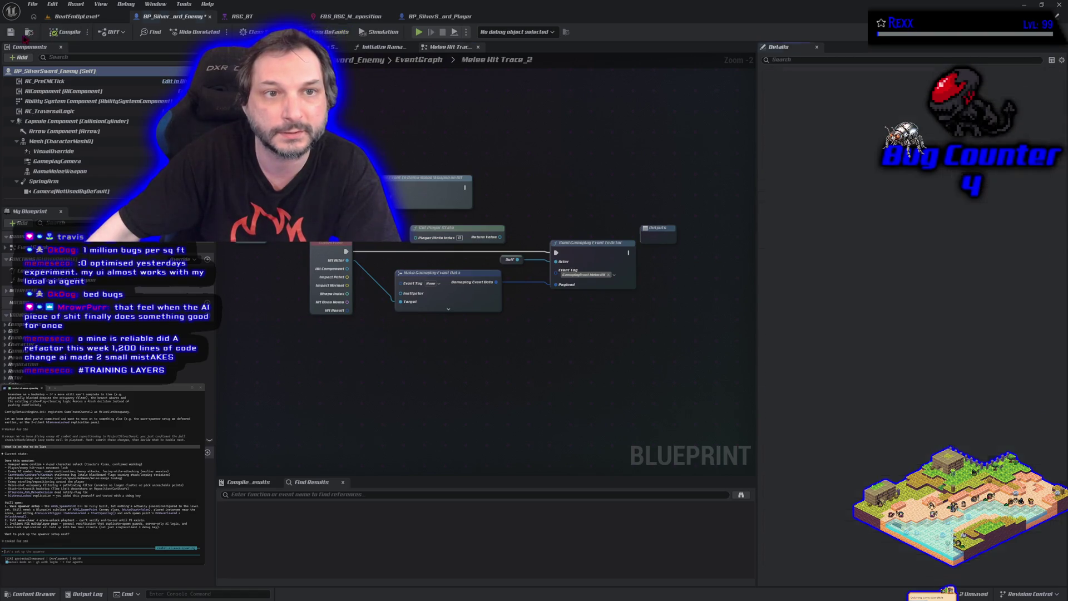
pyautogui.hotkey('ctrl', 's')
pyautogui.click(32, 4)
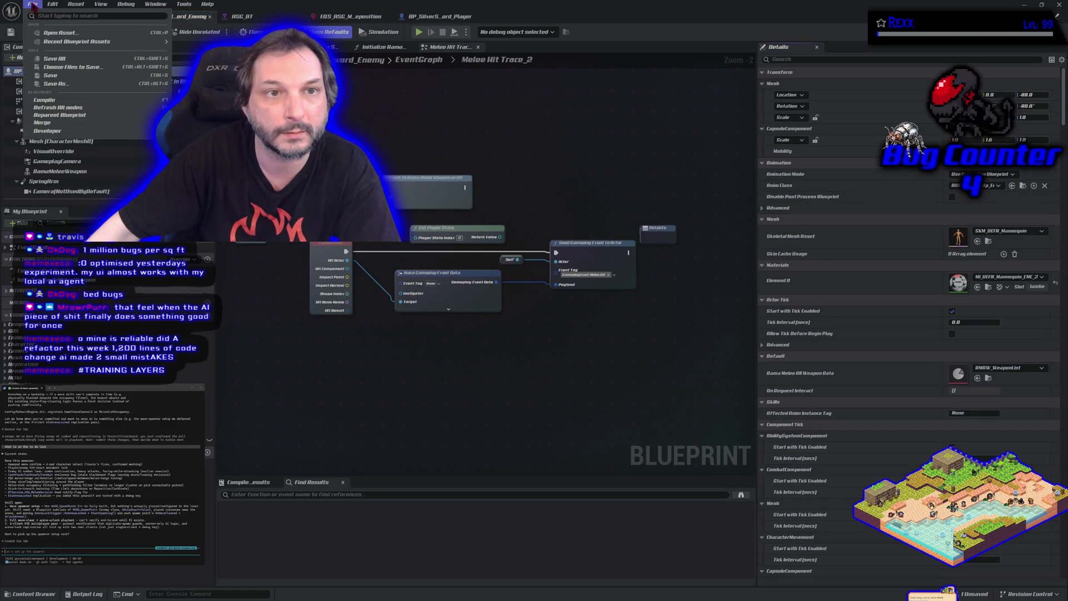
pyautogui.click(66, 60)
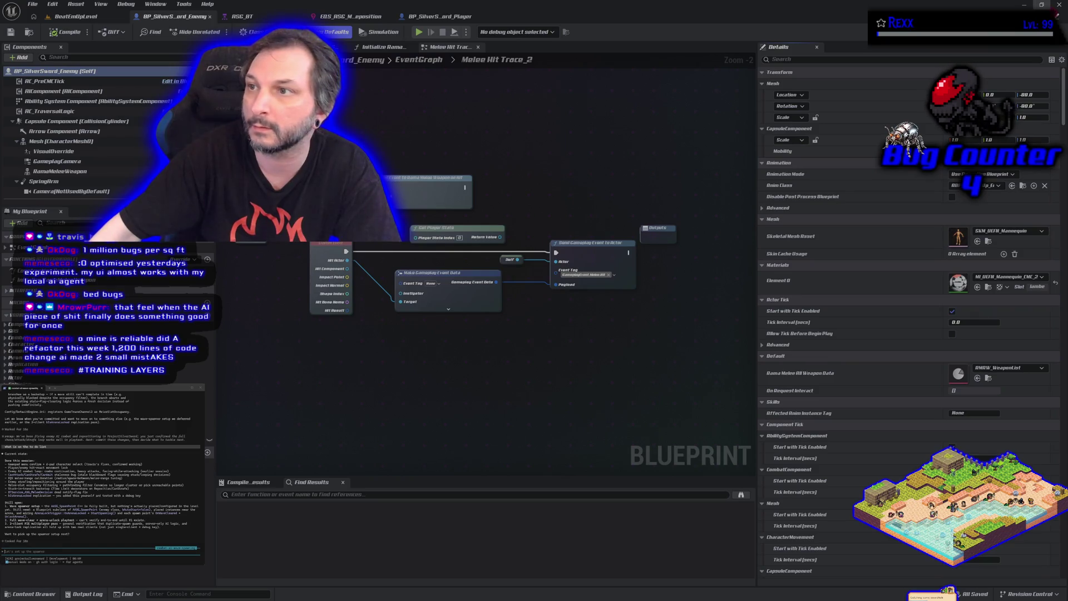
pyautogui.click(1024, 4)
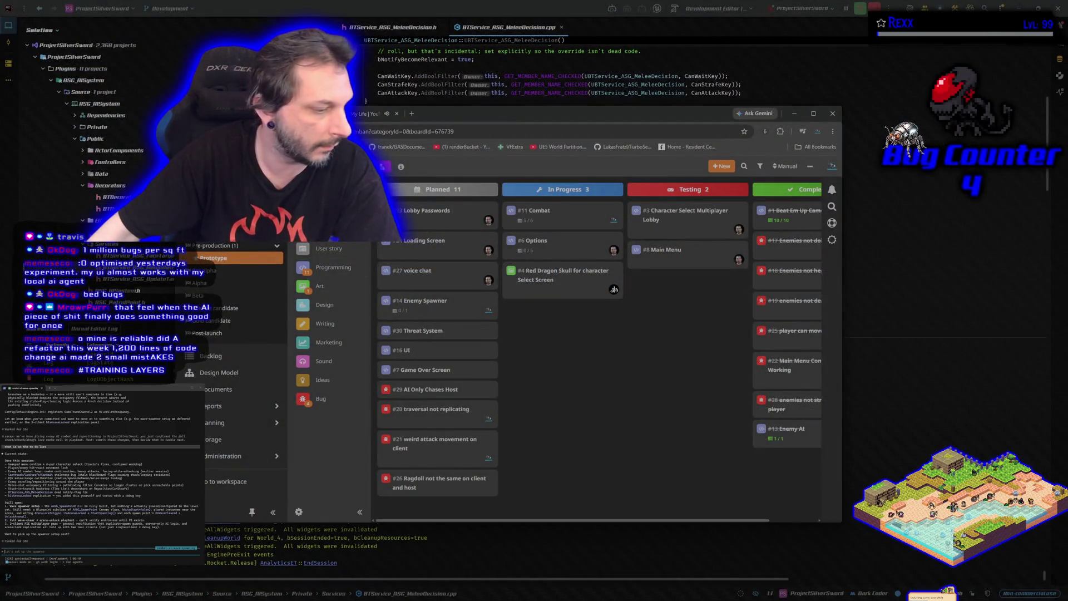
# - Commit the two changed files as 'Enemy Hit Trace' to Development and push to origin
pyautogui.hotkey('alt', 'Tab')
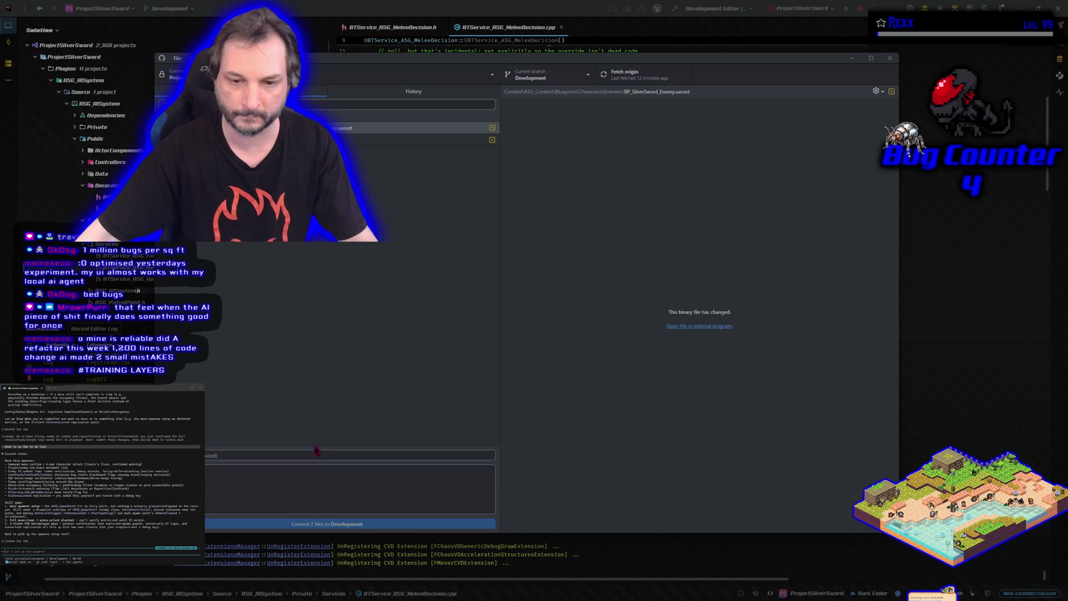
pyautogui.hotkey('ctrl', 'v')
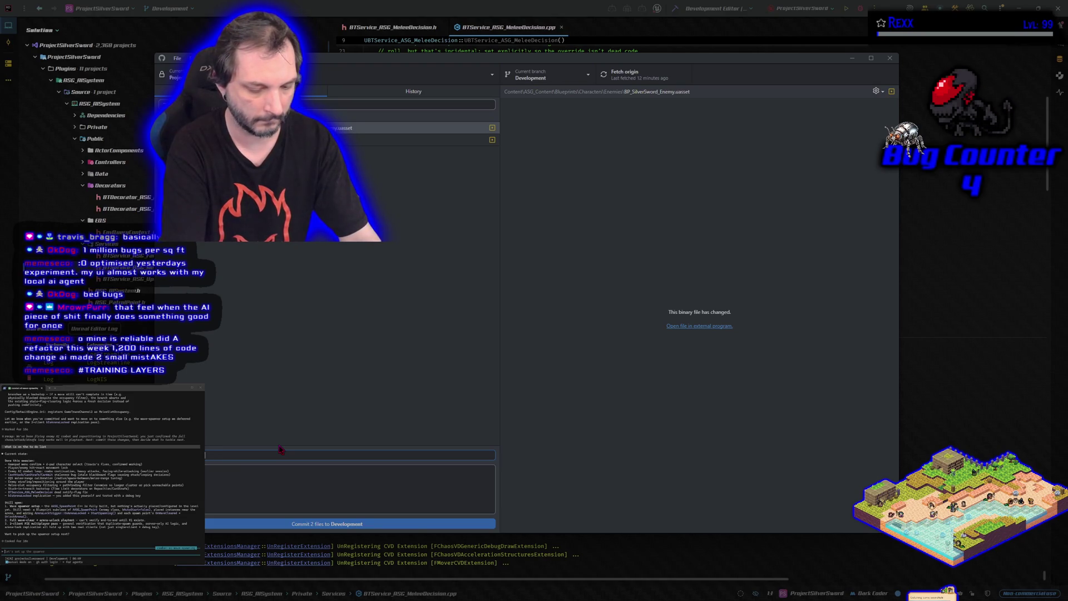
pyautogui.write('it Ti')
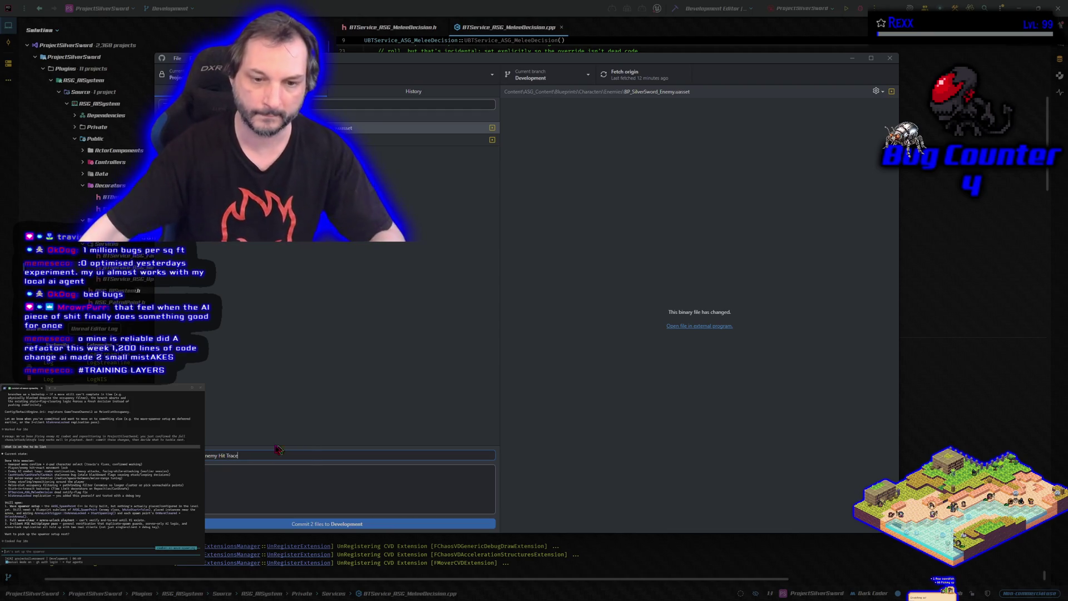
pyautogui.click(345, 524)
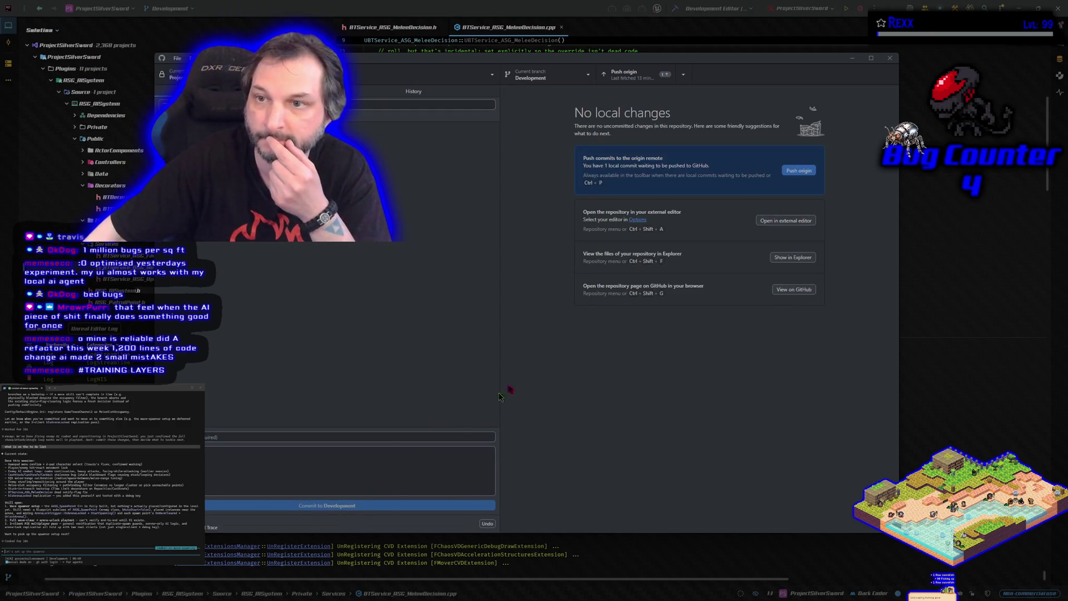
pyautogui.click(801, 170)
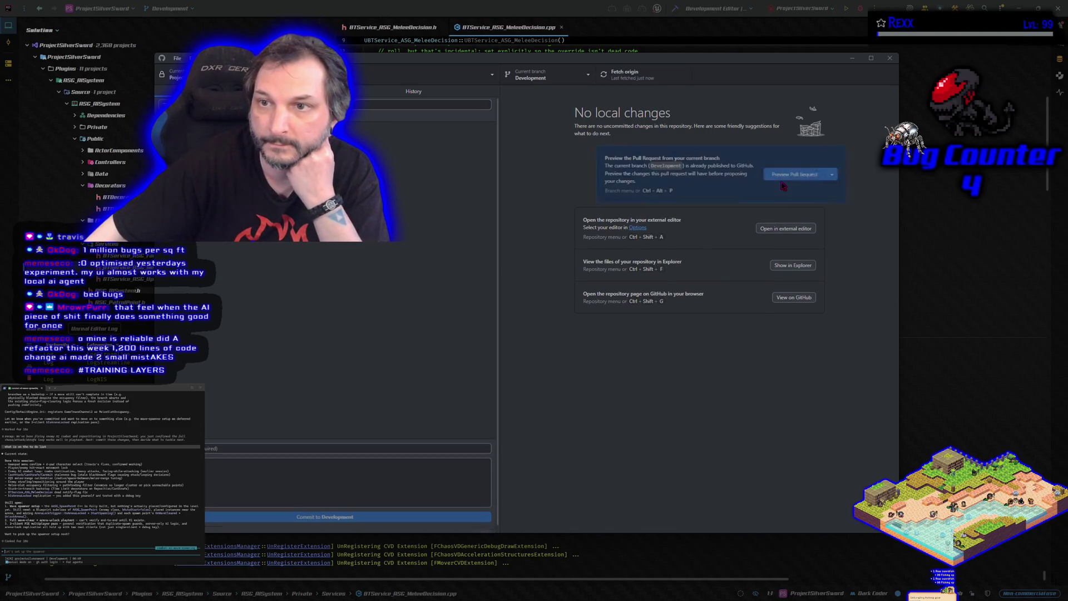
# - Check the commit history and switch the current branch to main
pyautogui.click(414, 92)
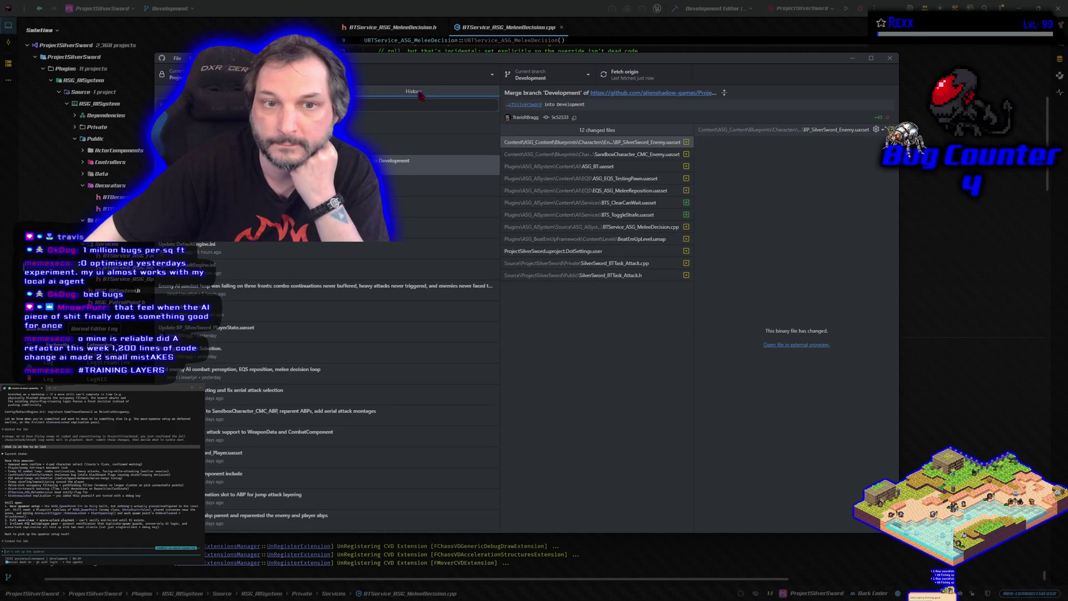
pyautogui.click(242, 91)
pyautogui.click(548, 75)
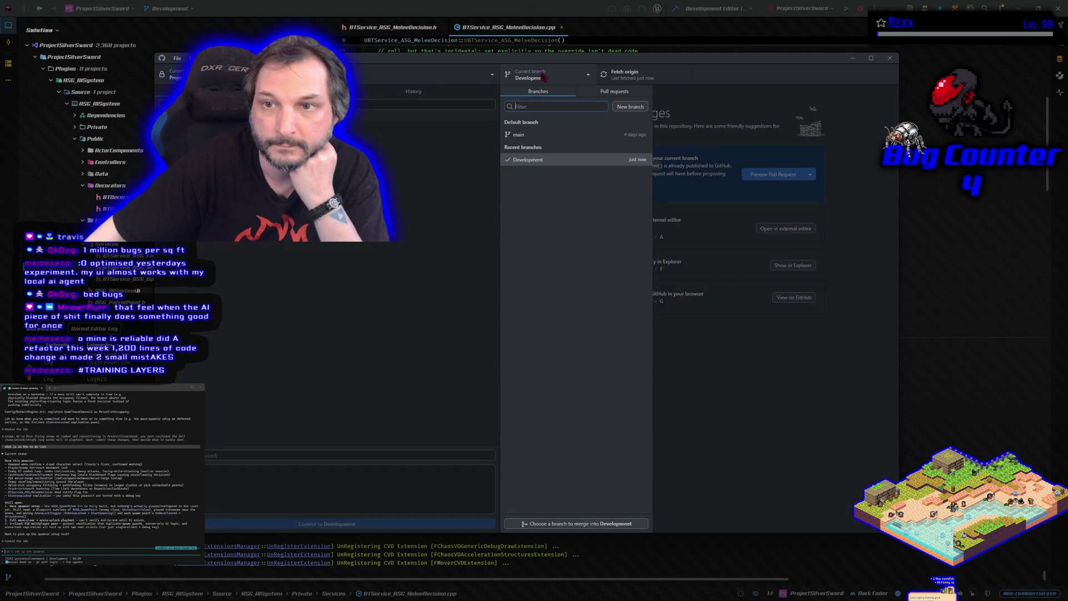
pyautogui.click(541, 137)
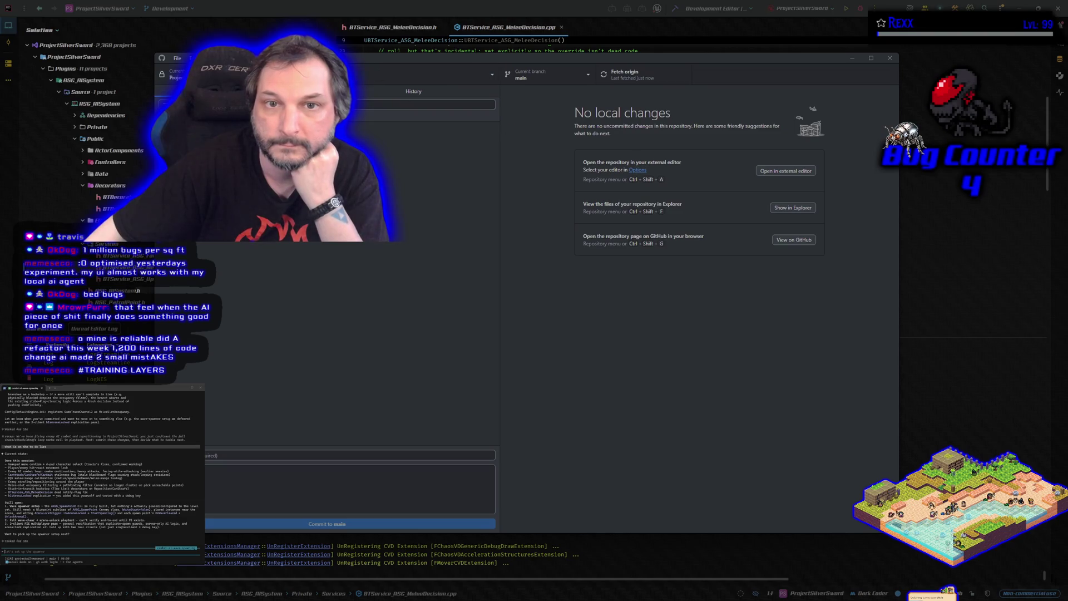
# - Merge Development into main with a merge commit, push its 13 commits, then return to Development
pyautogui.click(261, 57)
pyautogui.click(345, 167)
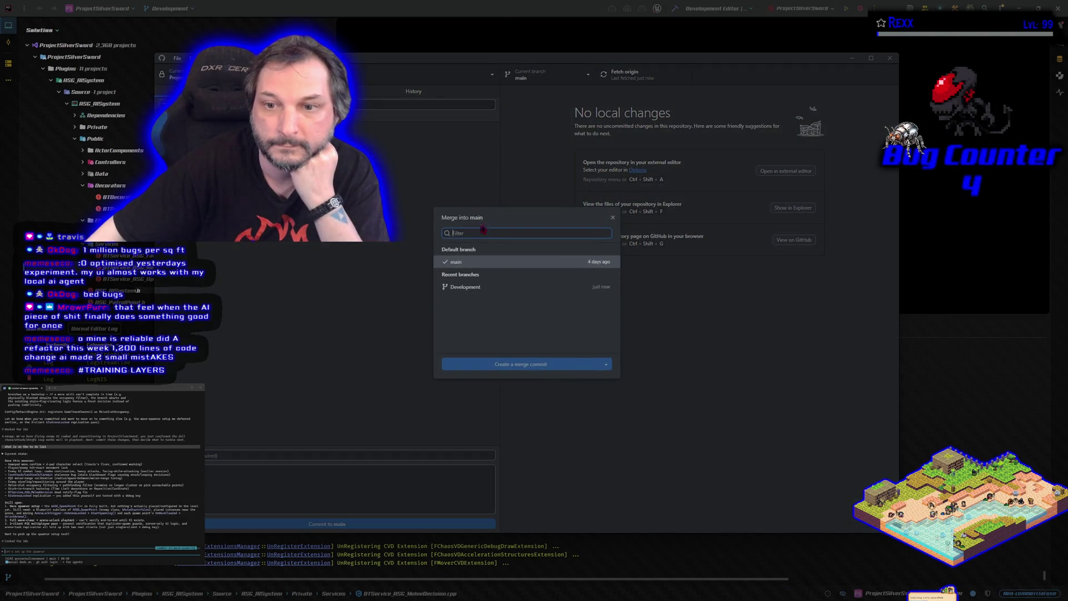
pyautogui.click(489, 276)
pyautogui.click(530, 380)
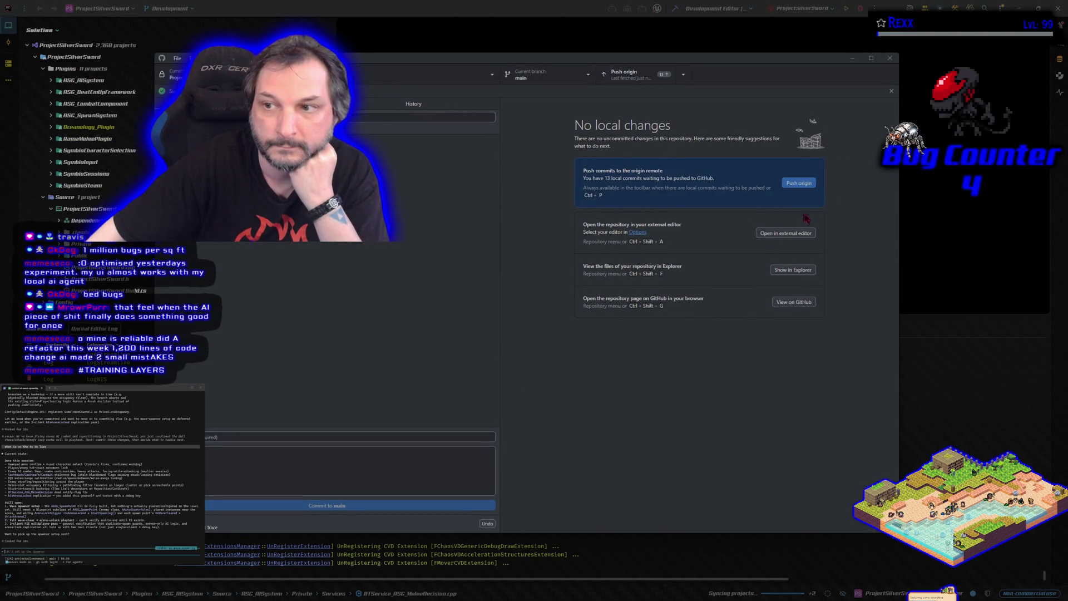
pyautogui.click(804, 184)
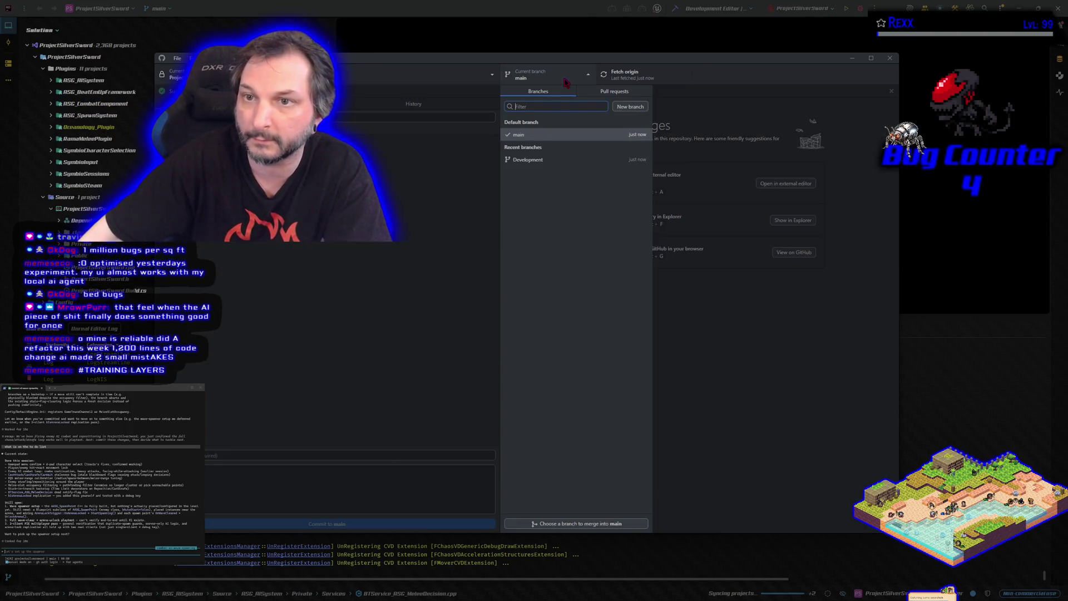
pyautogui.click(542, 74)
pyautogui.click(546, 165)
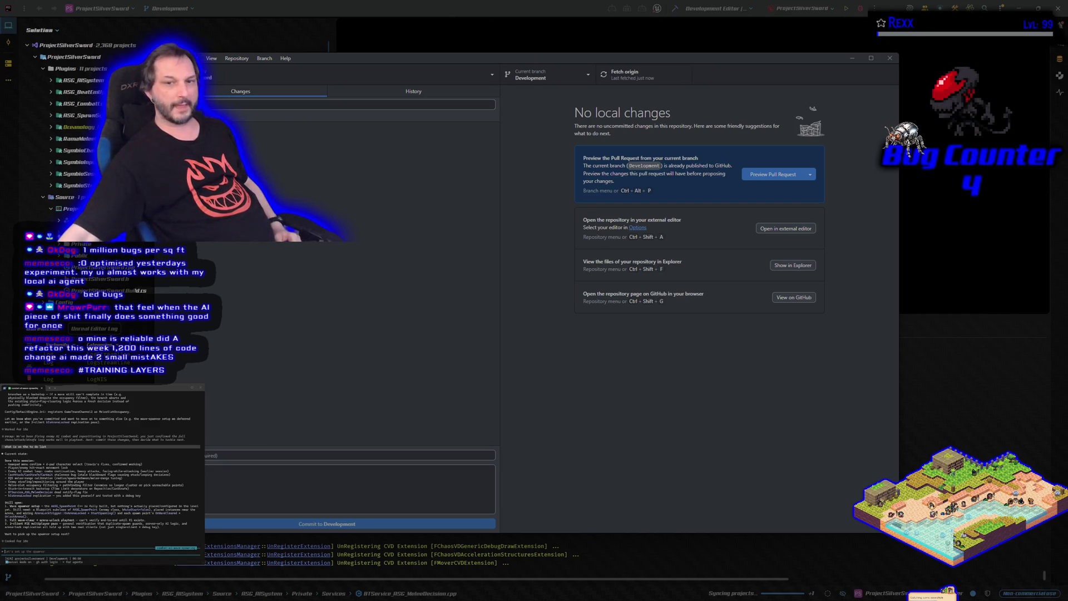
# - Bring the HacknPlan kanban board back in front of GitHub Desktop
pyautogui.hotkey('alt', 'Tab')
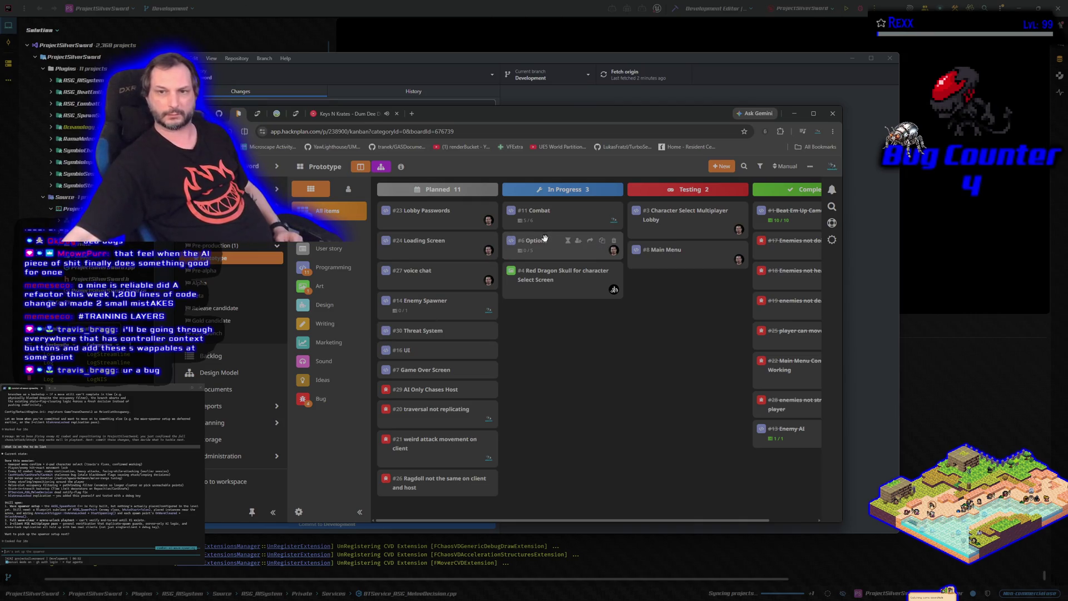
# - Retitle task #6 from 'Options' to 'Settings' and close its details panel
pyautogui.click(546, 241)
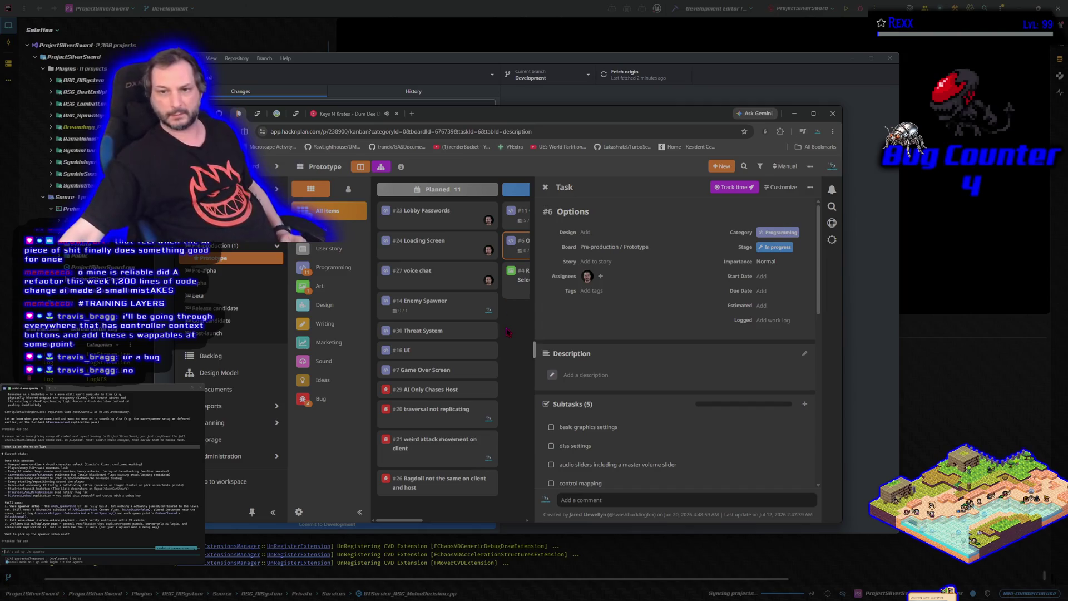
pyautogui.press('Escape')
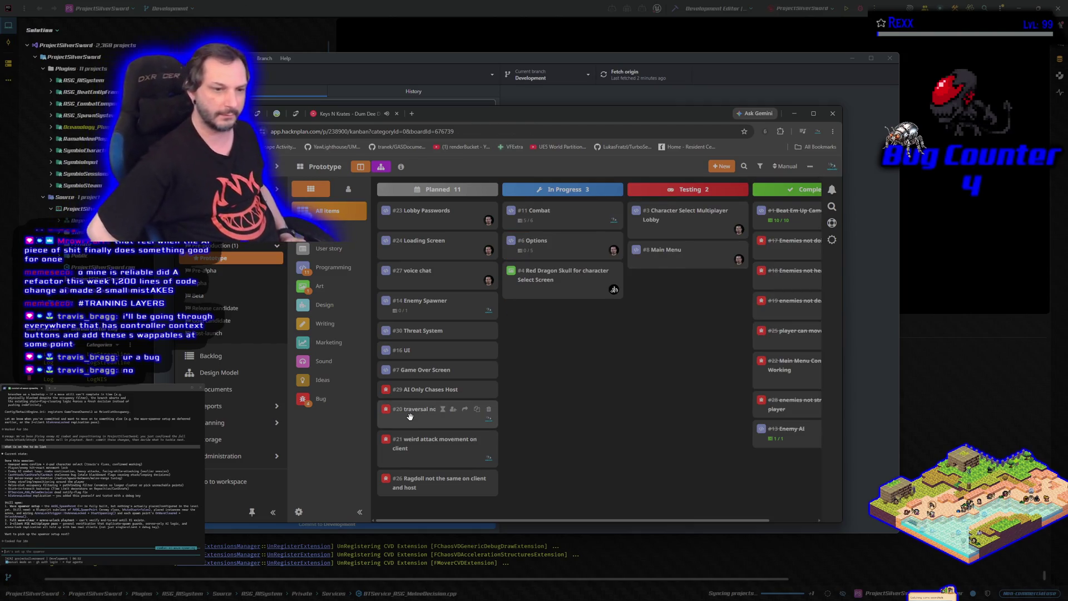
pyautogui.click(537, 234)
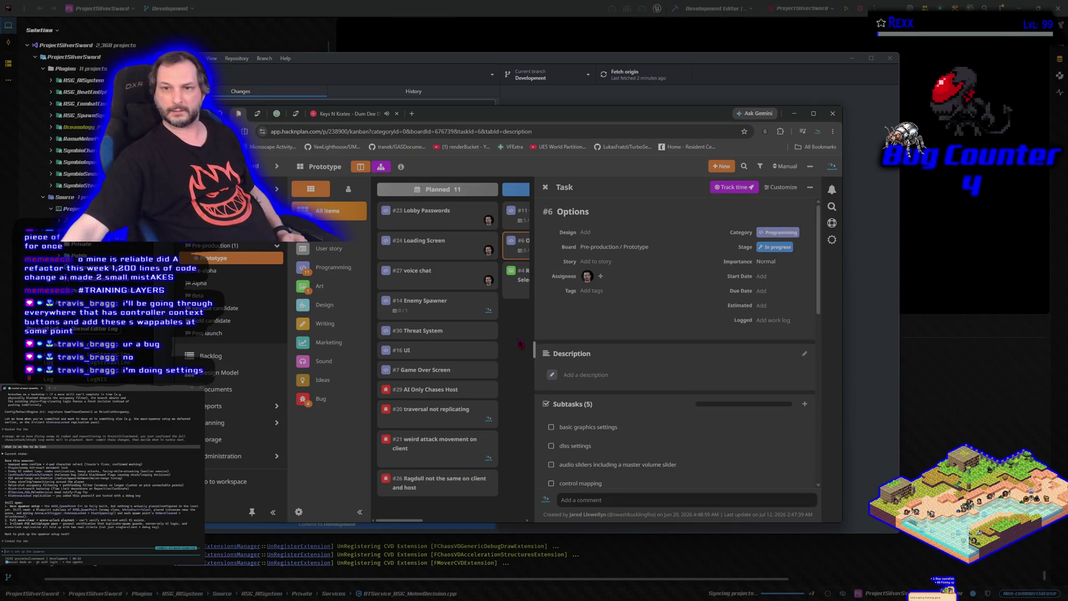
pyautogui.click(585, 211)
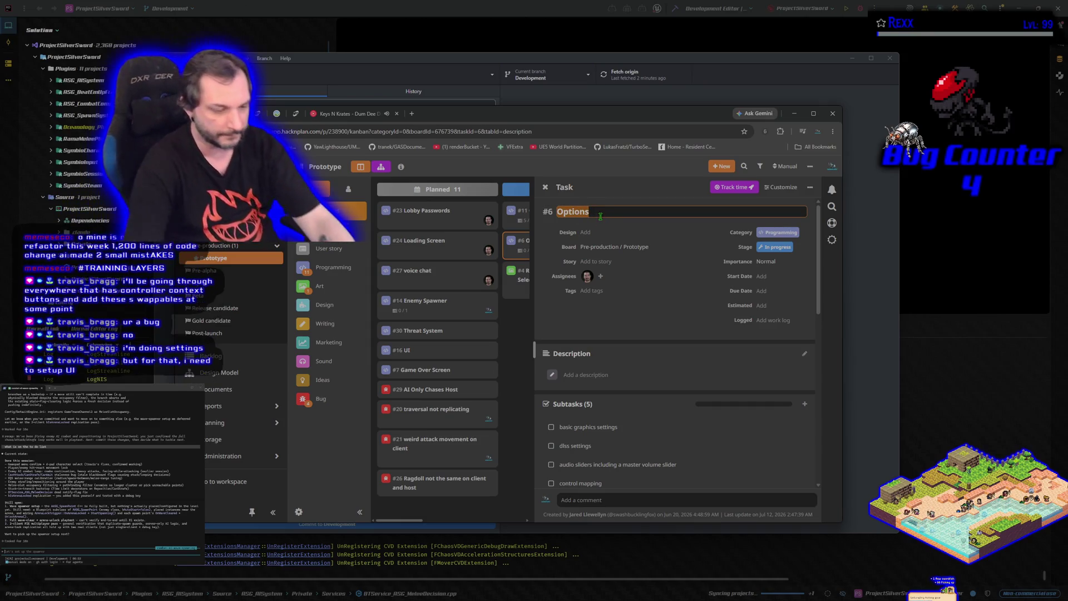
pyautogui.write('Settings')
pyautogui.press('Return')
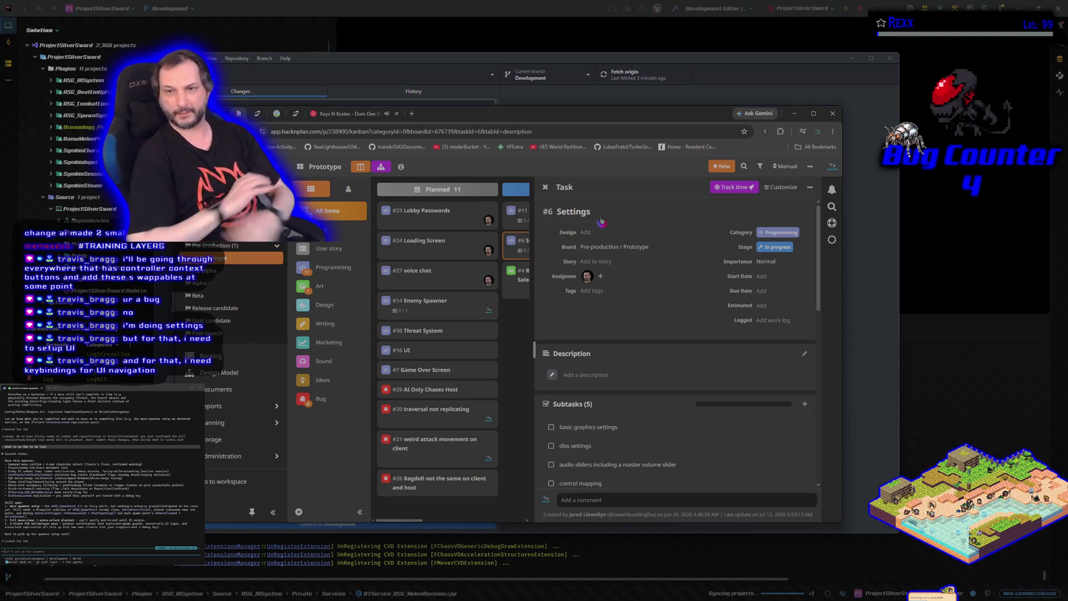
pyautogui.scroll(-1, 626, 412)
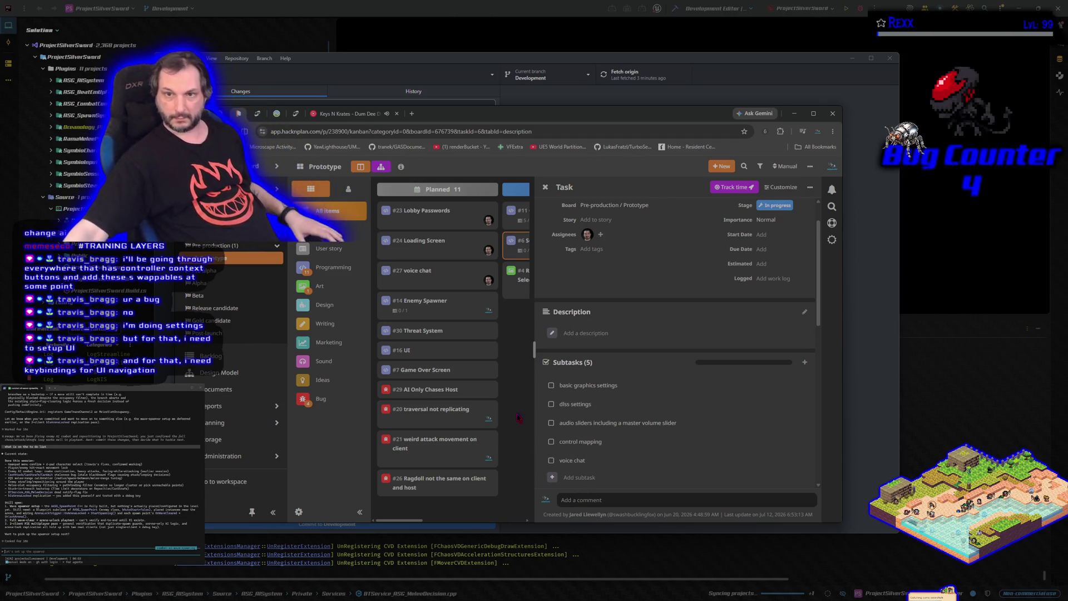
pyautogui.click(525, 345)
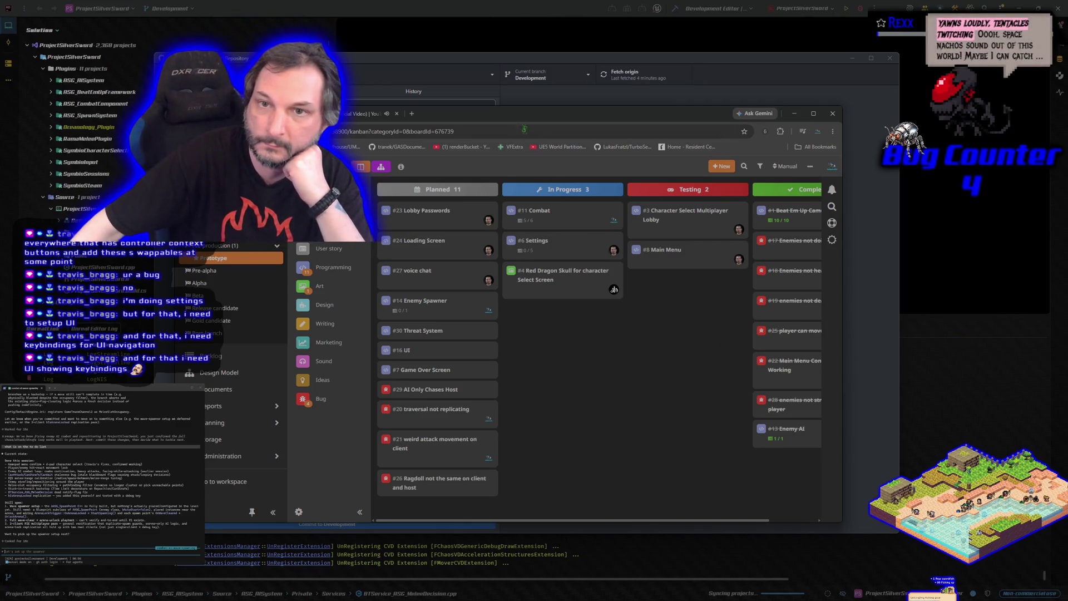
pyautogui.click(490, 60)
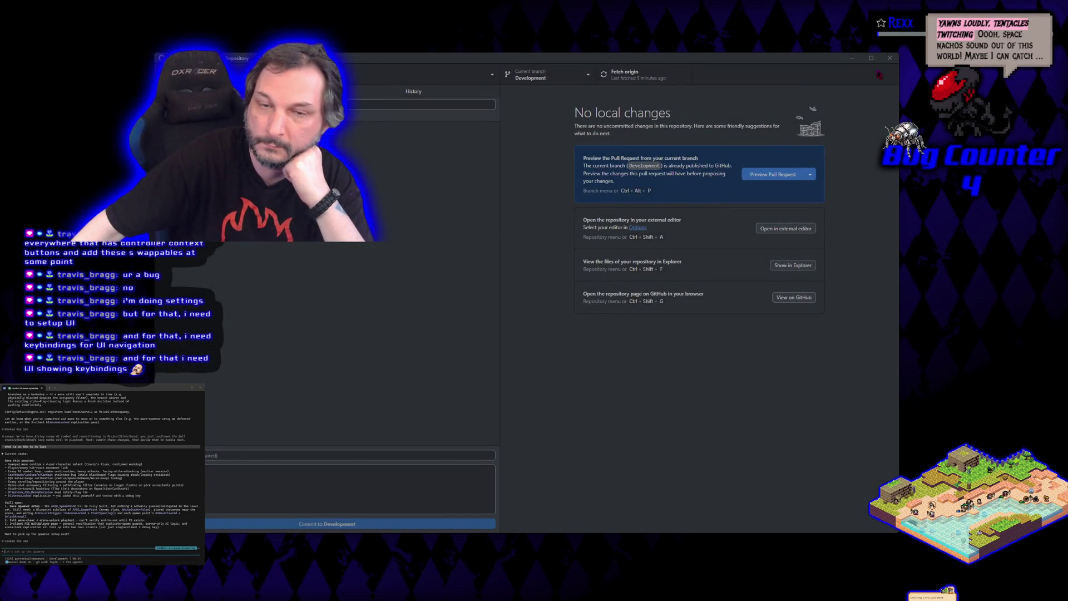
# - Close the GitHub Desktop repository window, leaving the HacknPlan board in view
pyautogui.click(890, 59)
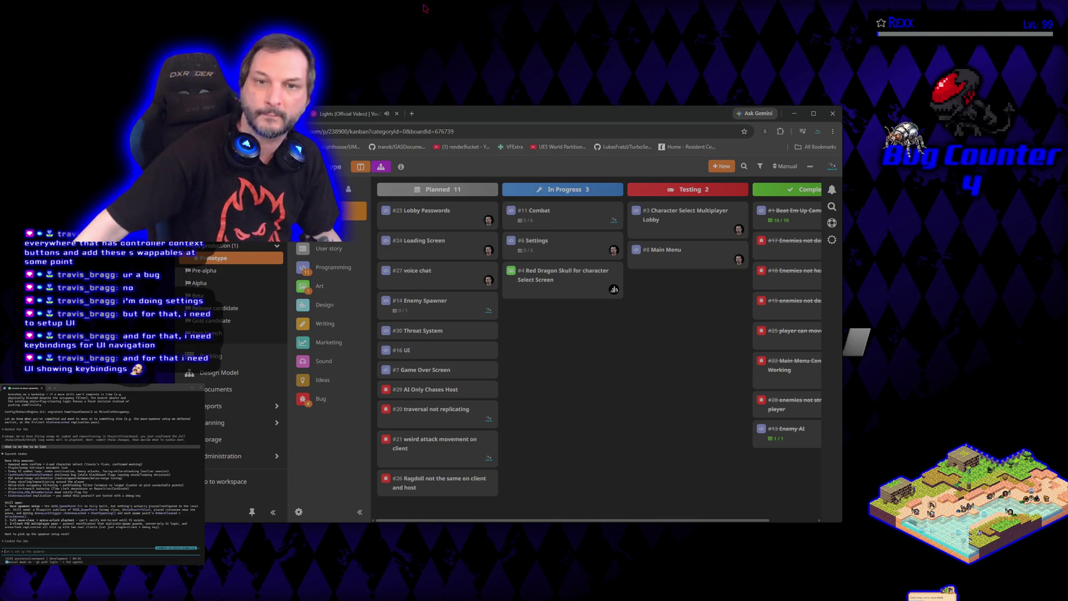
# - Ask Claude Code for a to-do list that adds enemy knockdown on the final combo attack
pyautogui.click(358, 116)
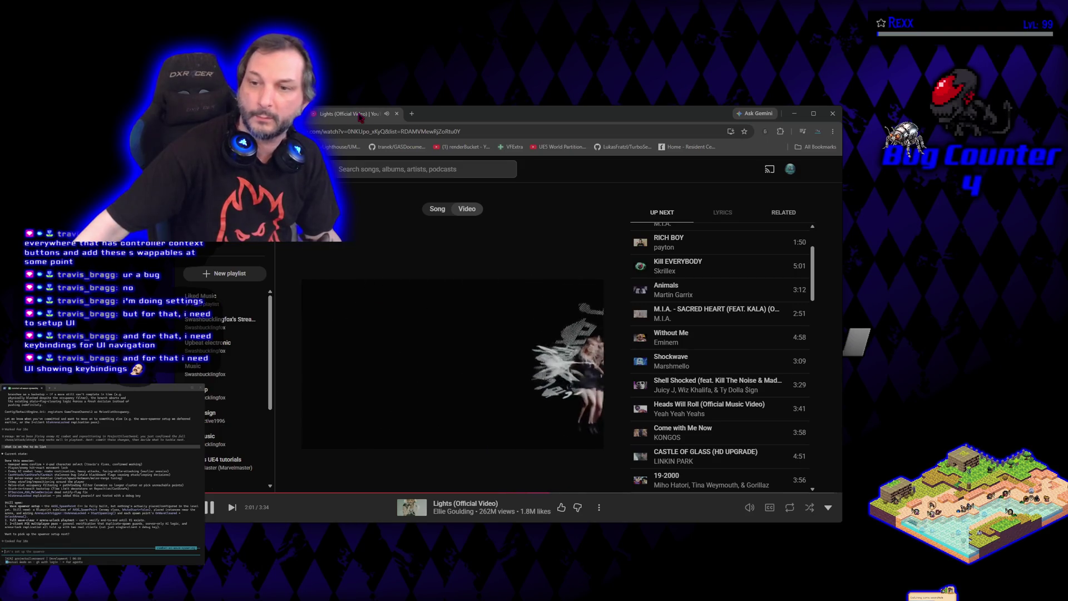
pyautogui.moveTo(568, 117); pyautogui.dragTo(556, 105)
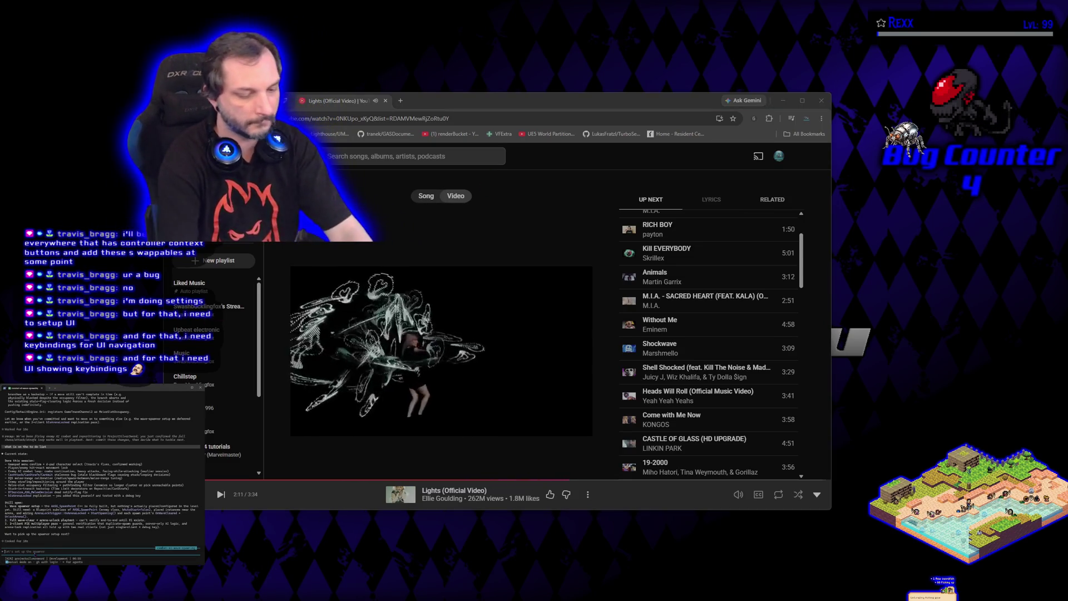
pyautogui.write('coate')
pyautogui.write('to do list')
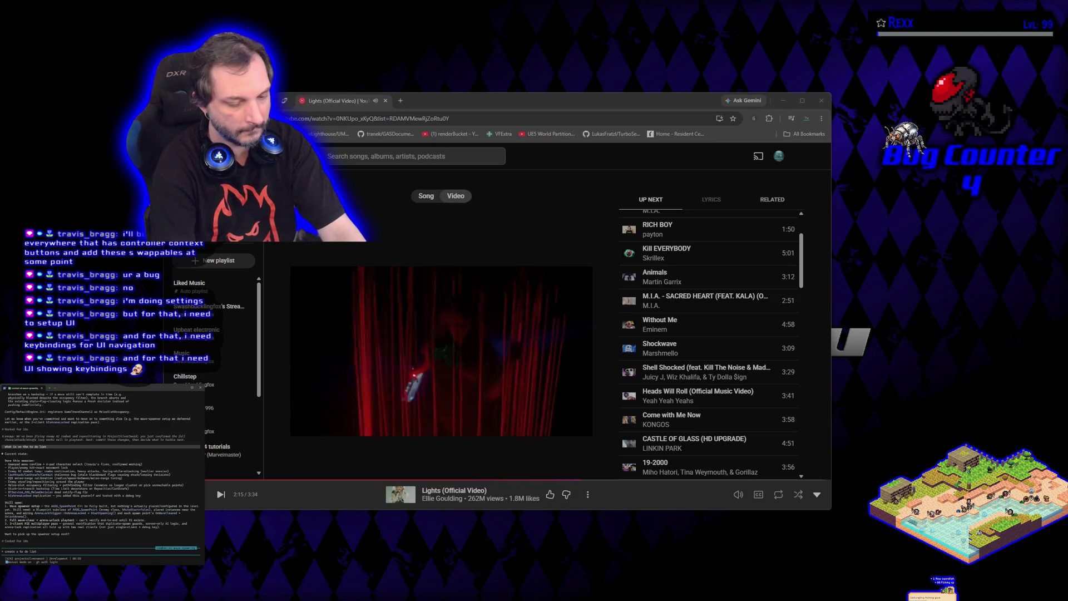
pyautogui.write(' from this and add')
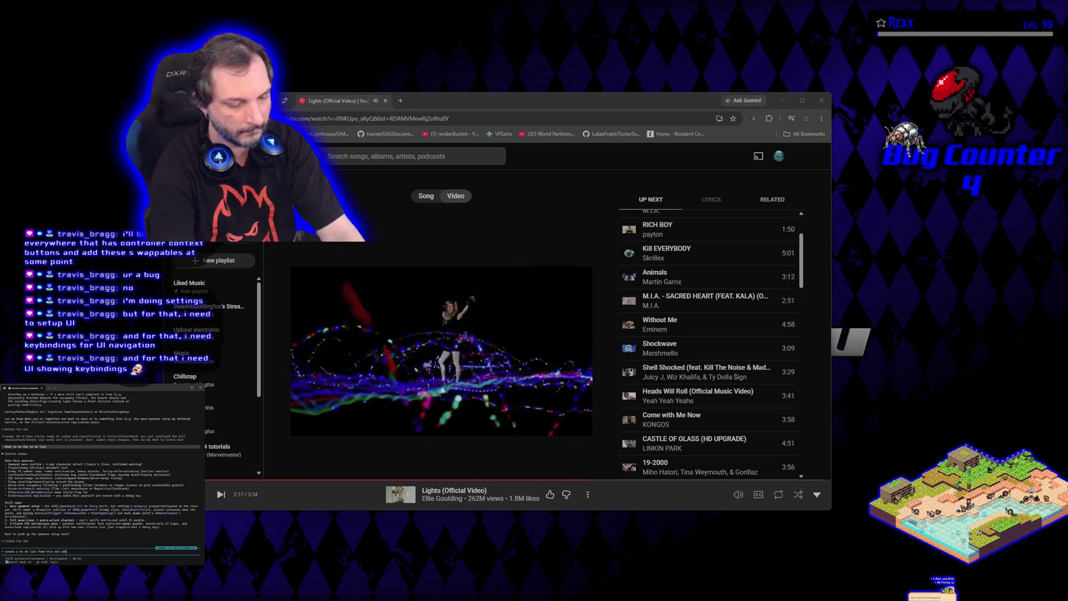
pyautogui.write(' enemy')
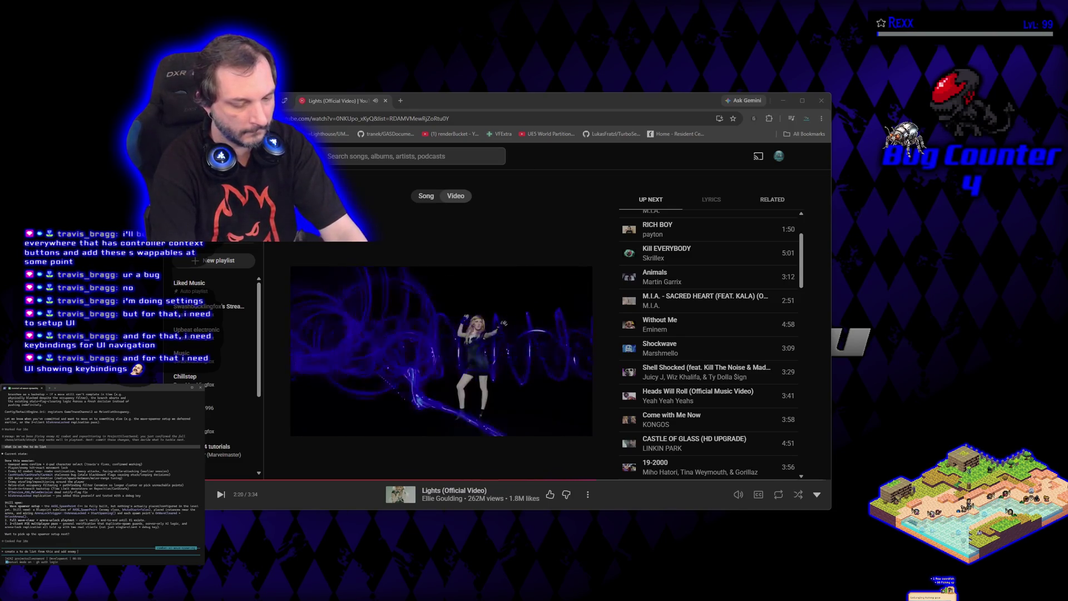
pyautogui.press('BackSpace')
pyautogui.press('BackSpace')
pyautogui.press('BackSpace')
pyautogui.write('backlogs to the T')
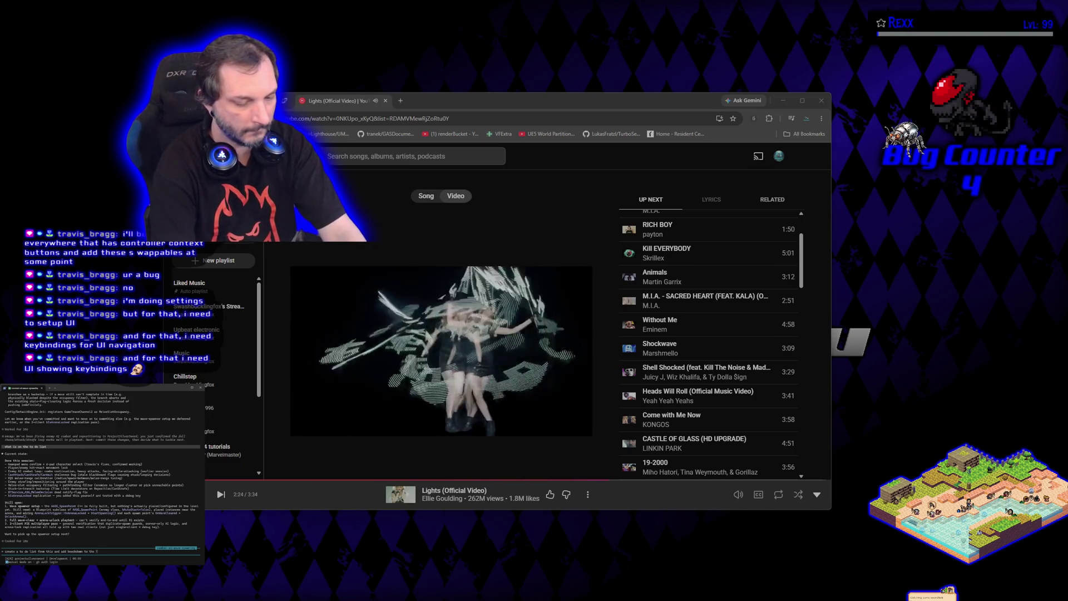
pyautogui.write('ist')
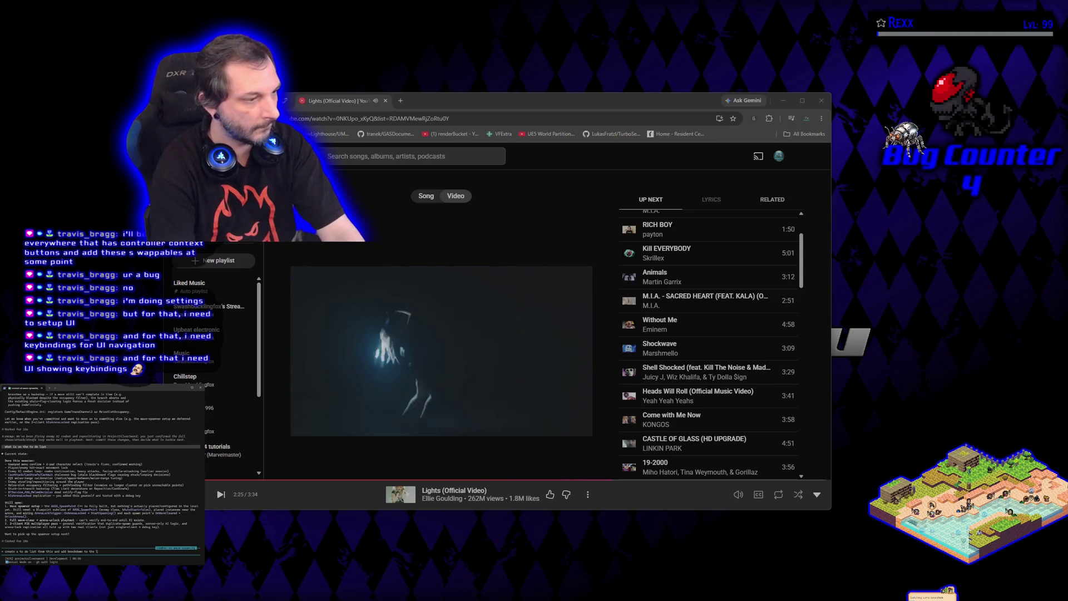
pyautogui.write('ist for')
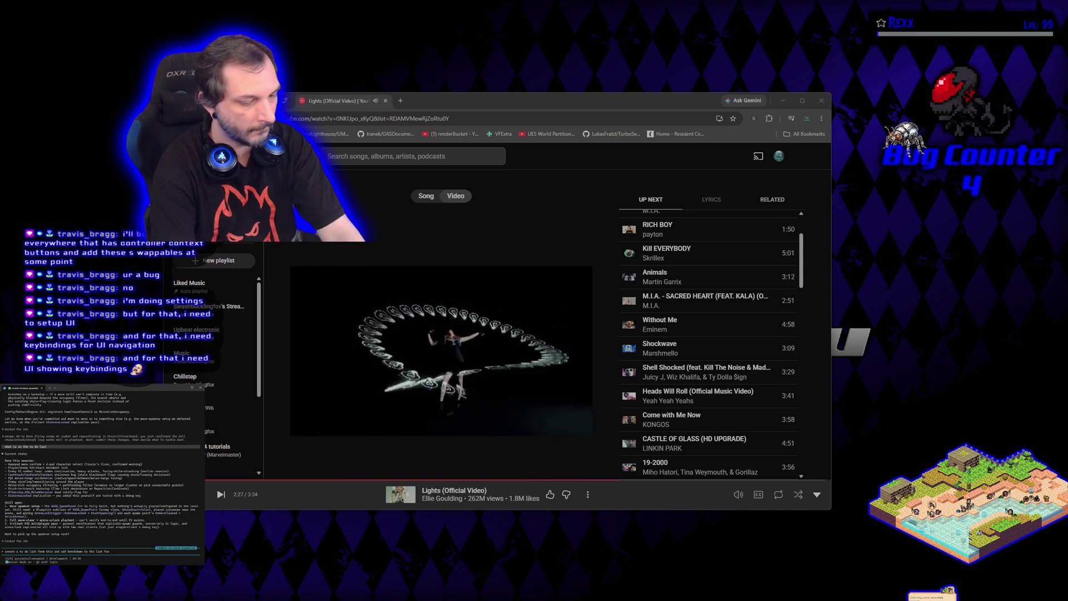
pyautogui.write('fi')
pyautogui.write('attack')
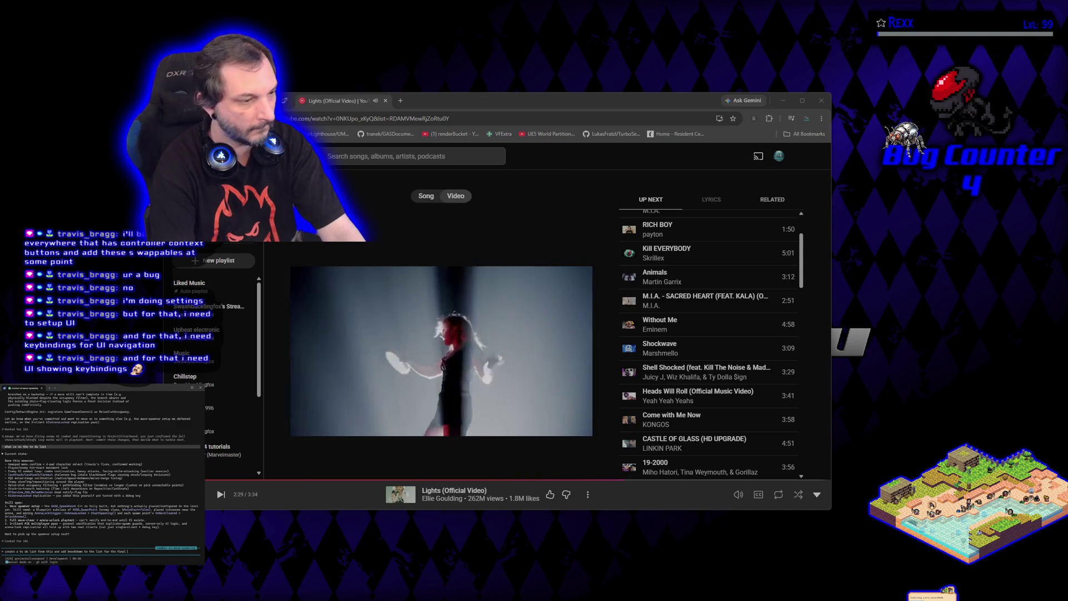
pyautogui.write(' in a combo')
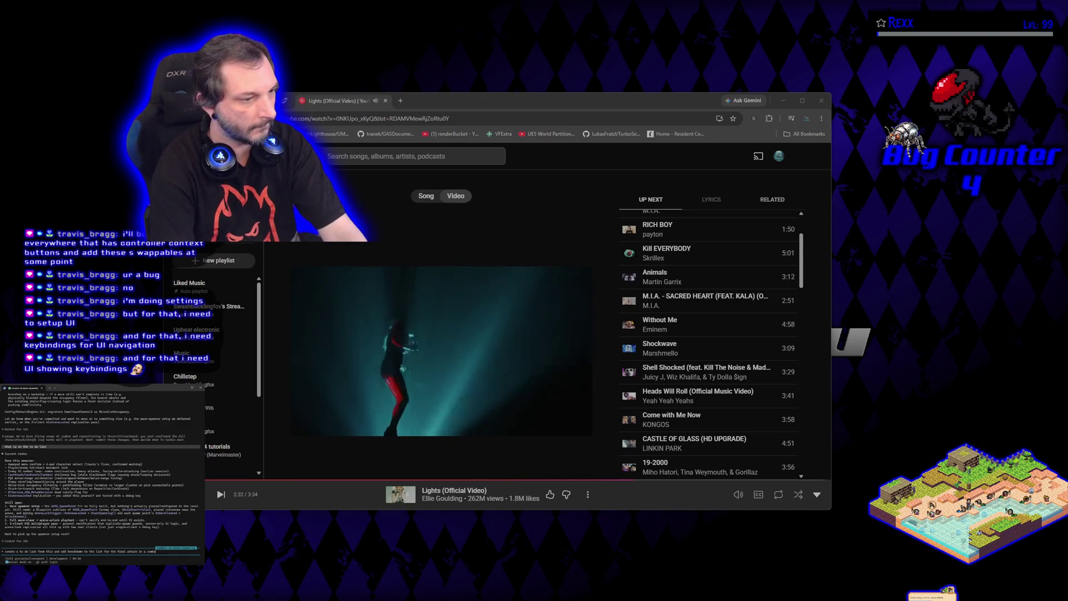
pyautogui.press('Return')
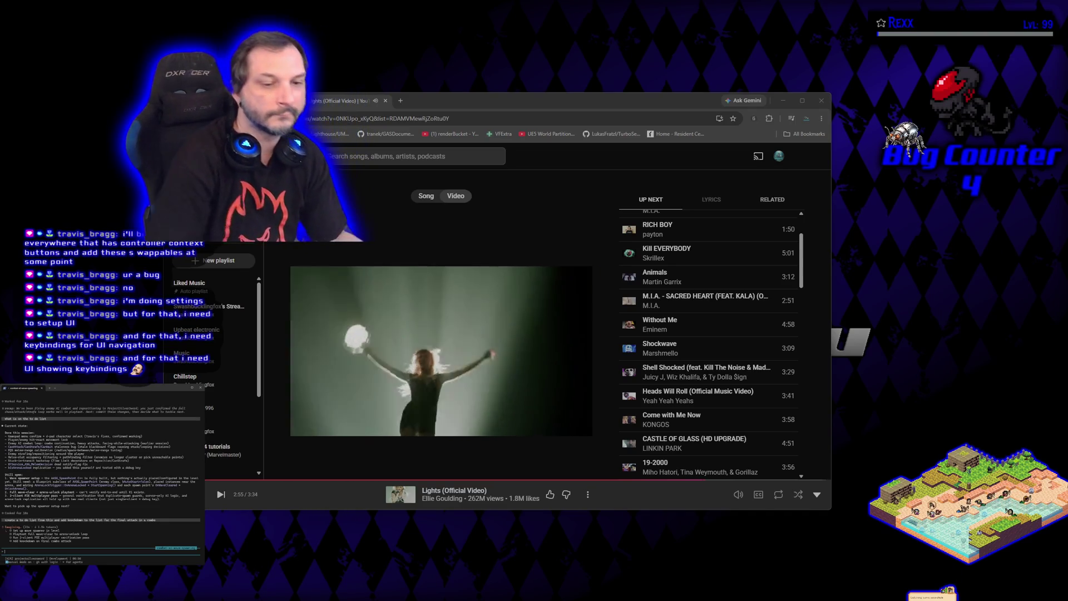
# - Tell Claude Code to make knockdown first on the to-do list
pyautogui.write("let's start with the spawner setup")
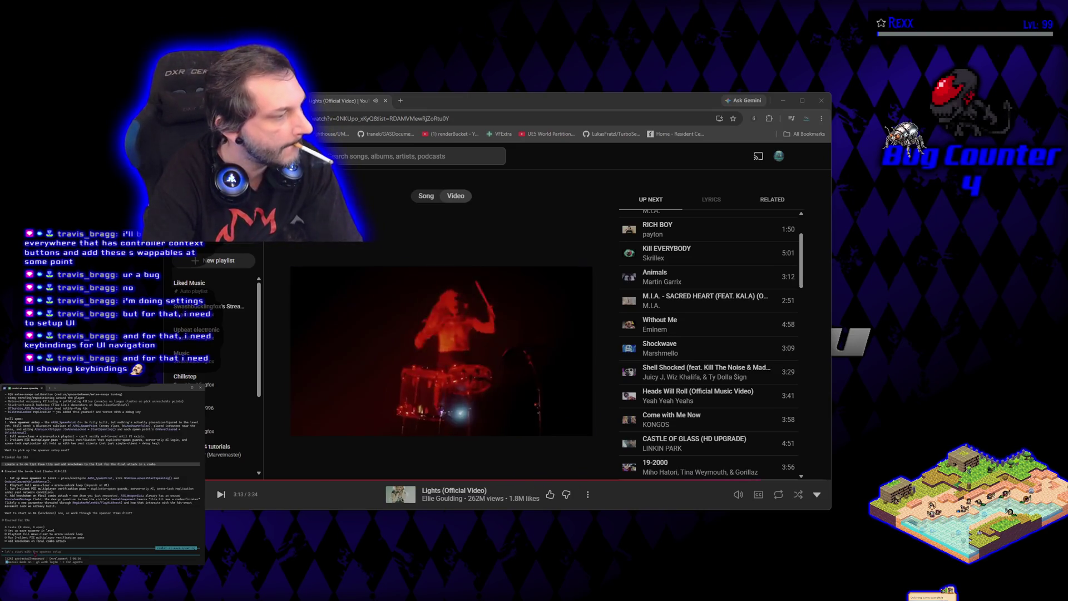
pyautogui.write('ok')
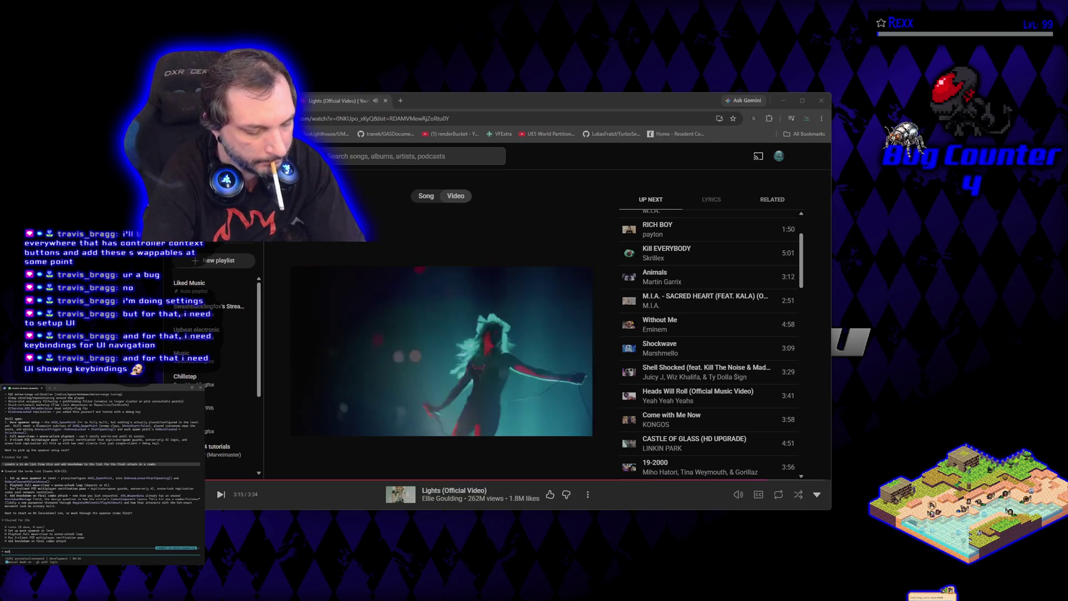
pyautogui.write('ckdown ')
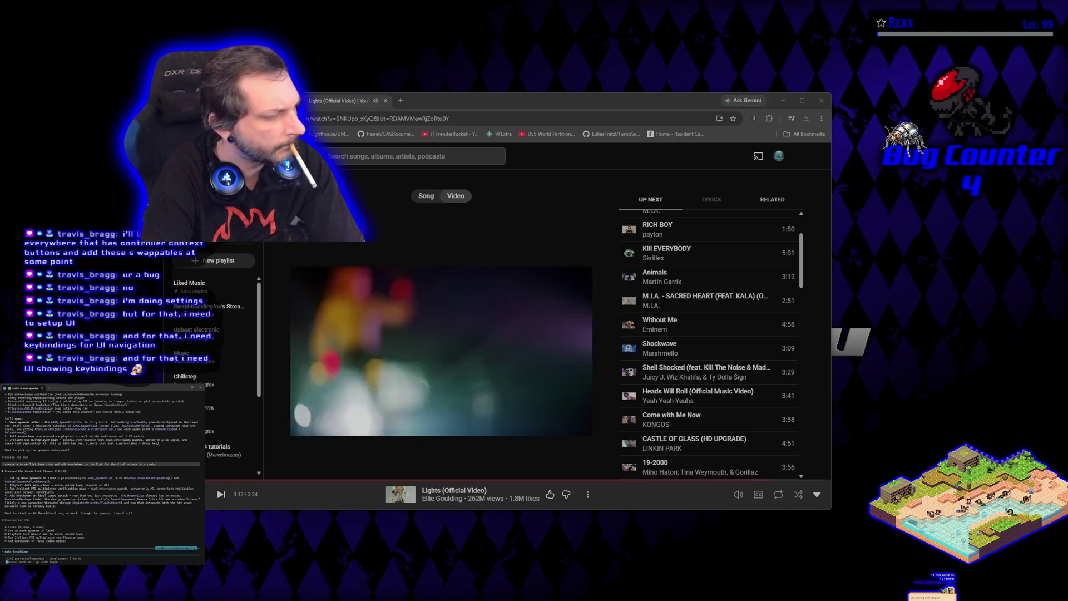
pyautogui.write('1st on')
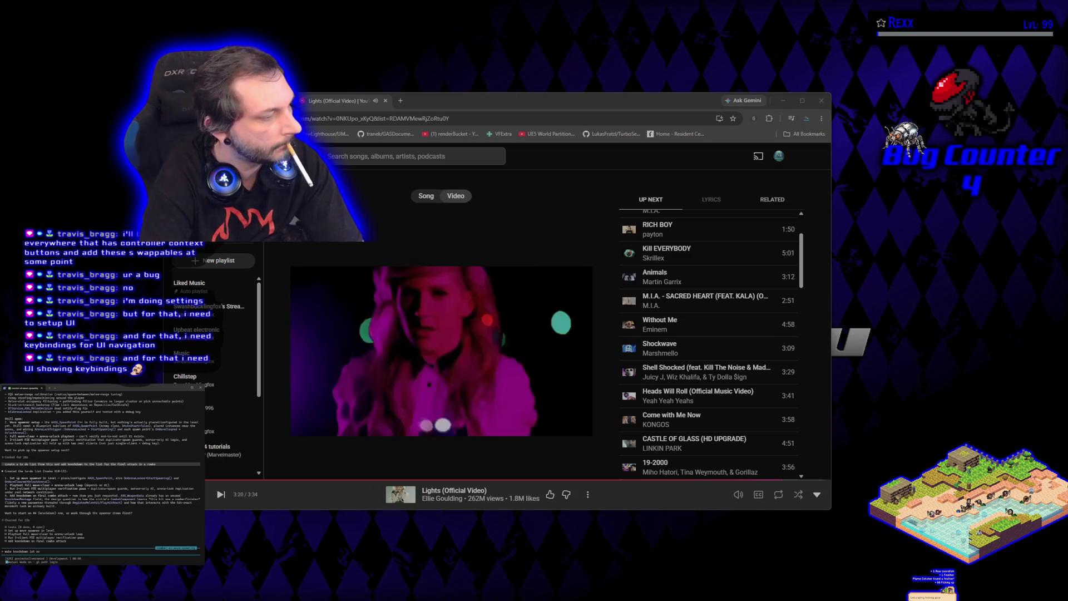
pyautogui.write(' on the lis')
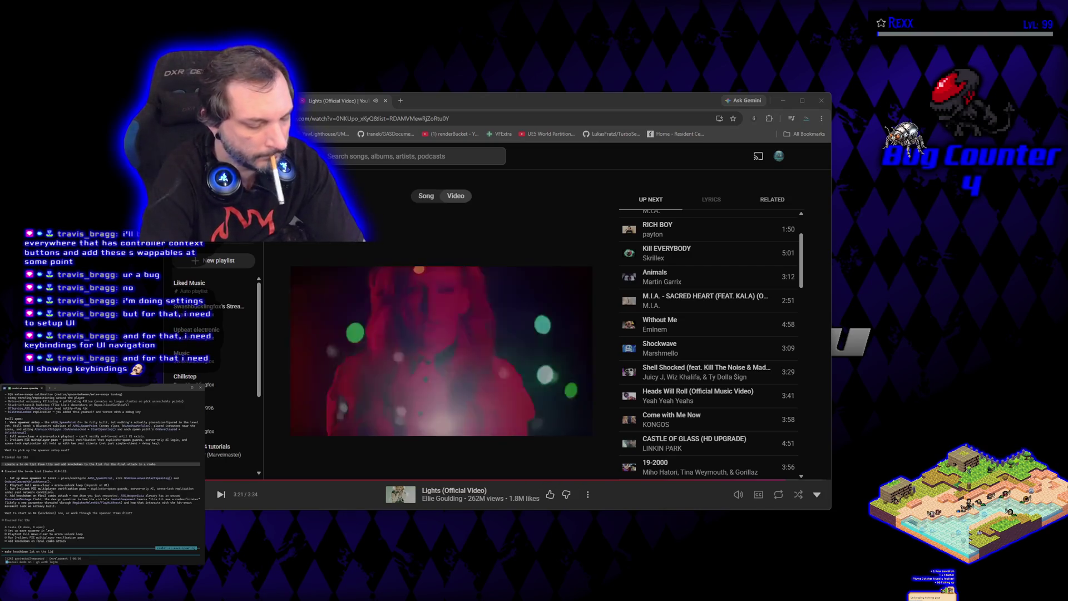
pyautogui.write('t')
pyautogui.press('Return')
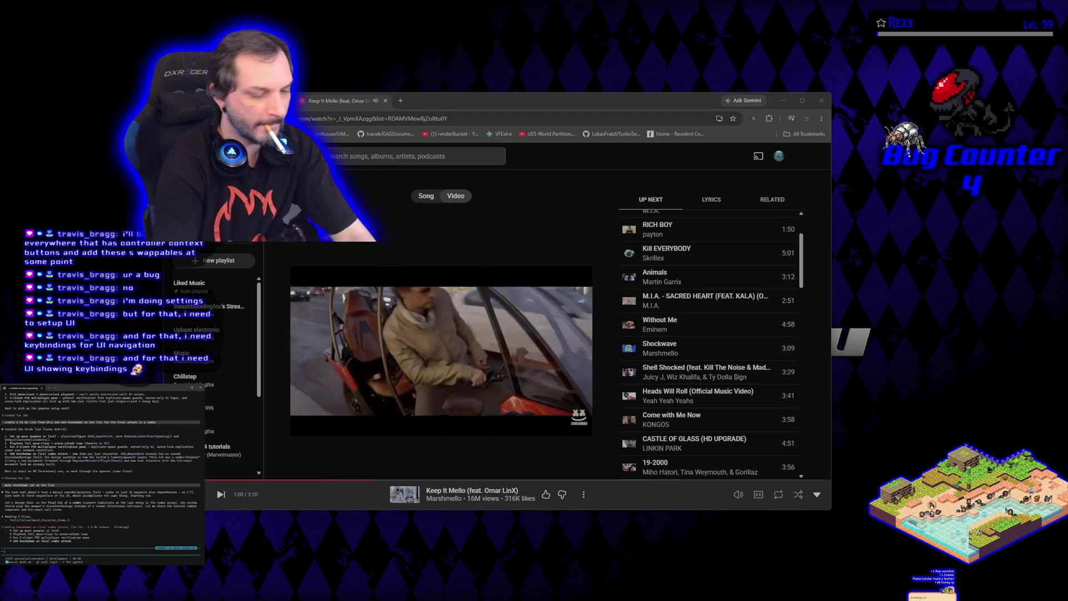
# - Clear the stray 'r' from the Claude Code prompt, then close the repository window
pyautogui.write('re')
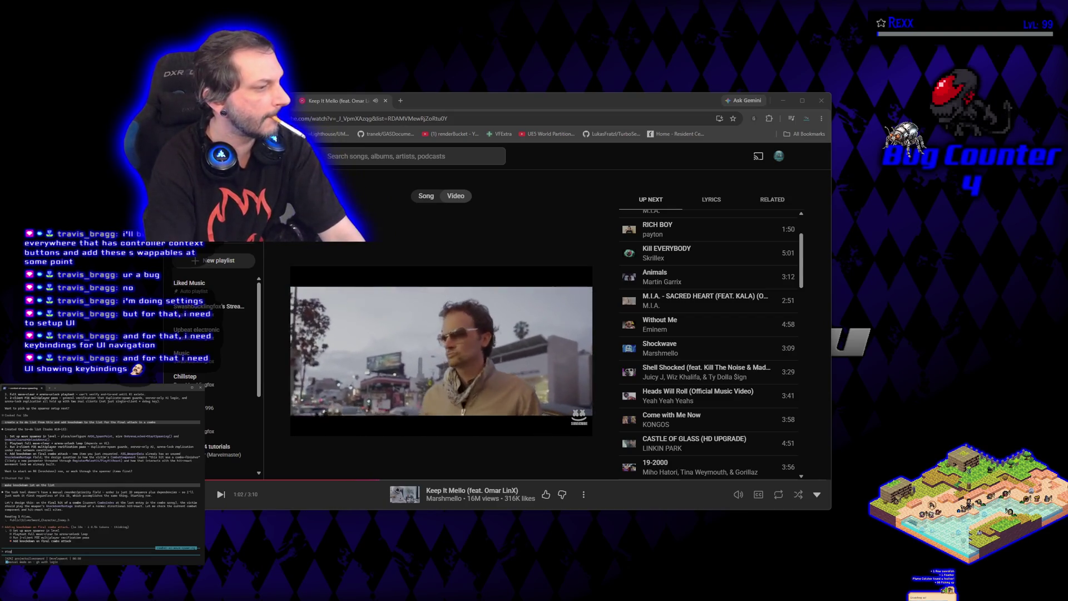
pyautogui.press('Return')
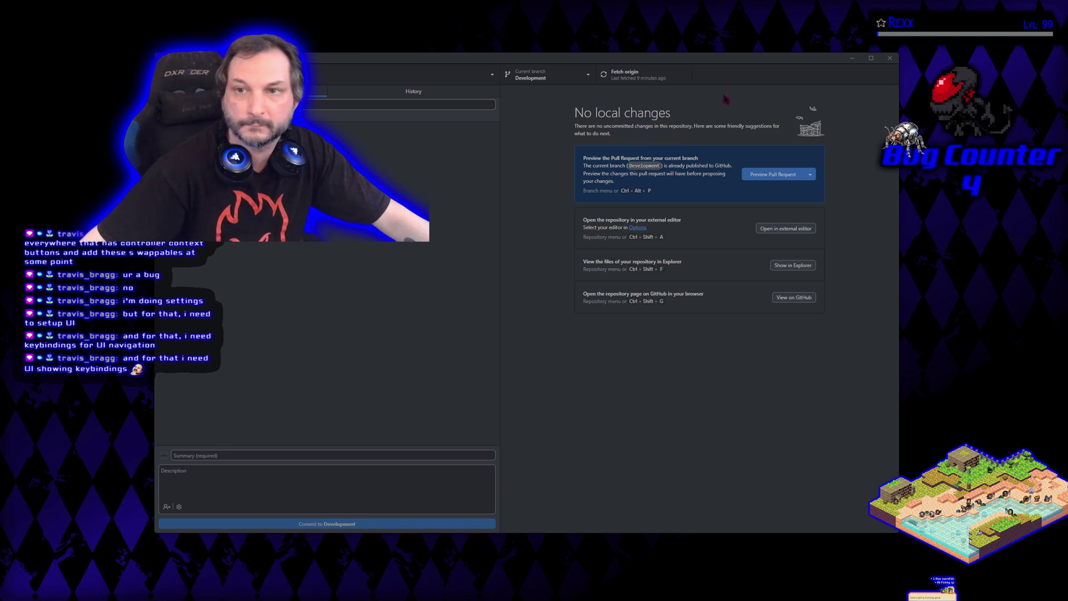
pyautogui.click(852, 58)
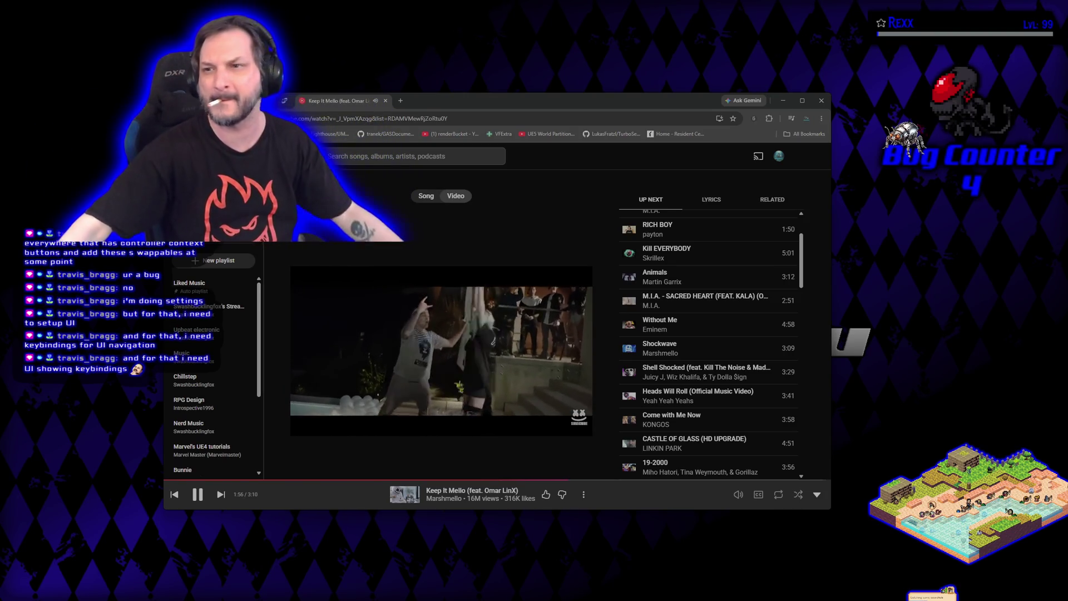
# - Try closing the YouTube Music browser, then cancel the 'Leave site?' warning to keep Keep It Mello playing
pyautogui.click(821, 101)
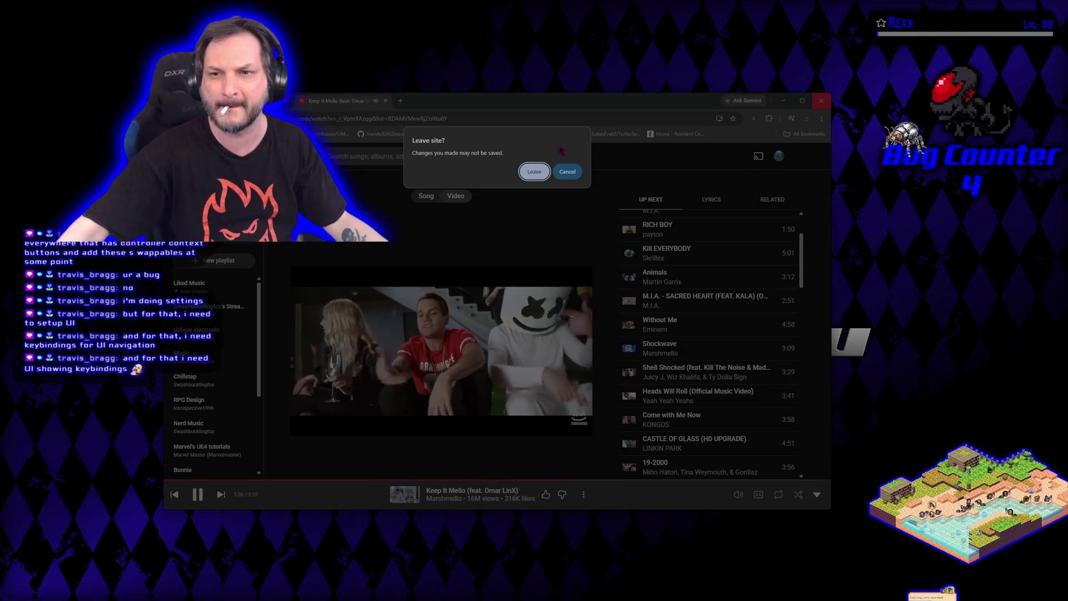
pyautogui.click(567, 172)
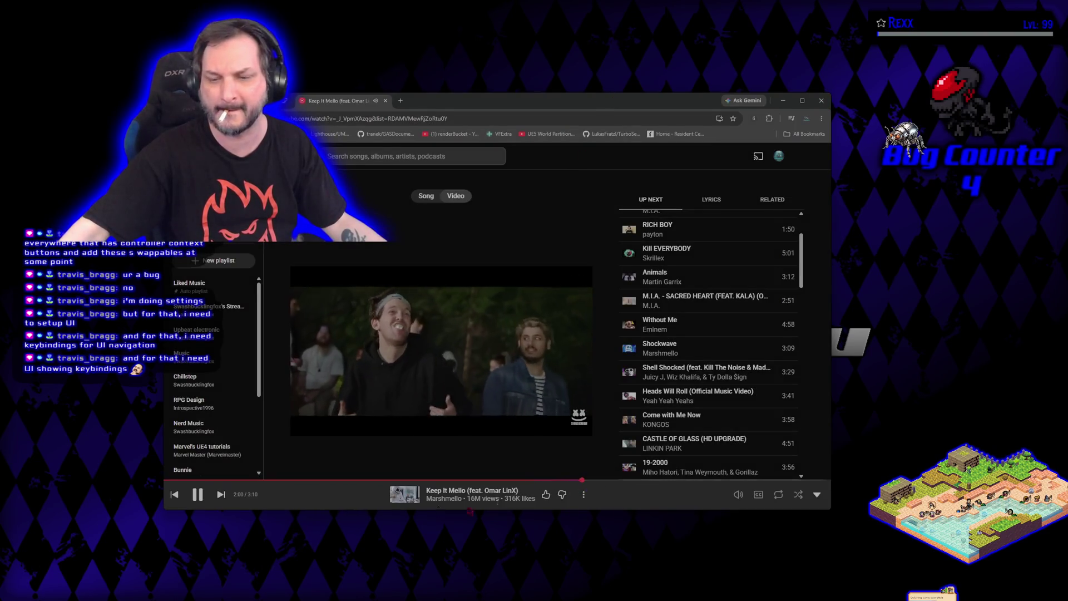